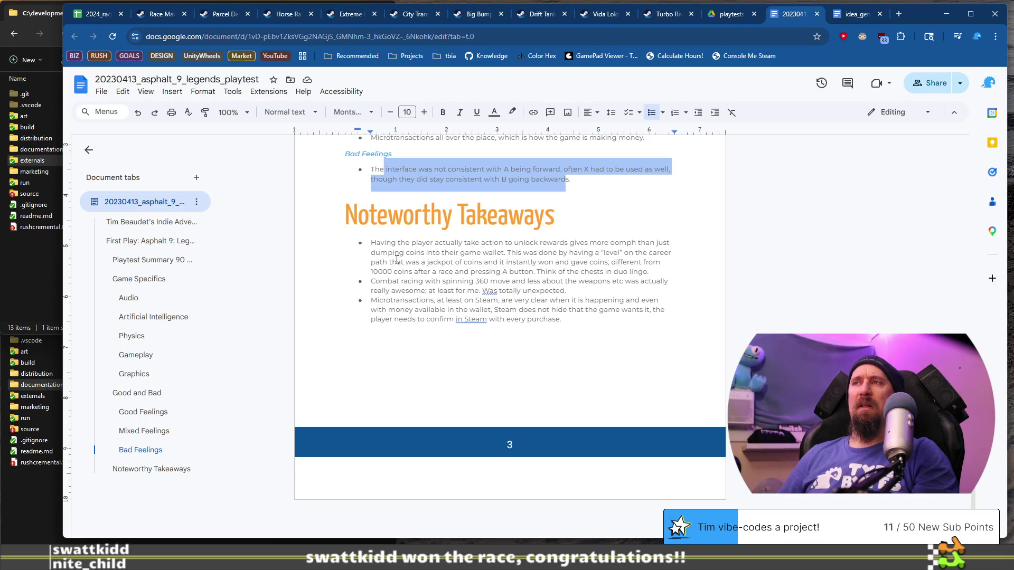
# Select the combat-racing and microtransactions takeaway sentences.
pyautogui.moveTo(374, 283)
pyautogui.mouseDown()
pyautogui.moveTo(520, 282)
pyautogui.moveTo(533, 292)
pyautogui.moveTo(468, 290)
pyautogui.mouseUp()
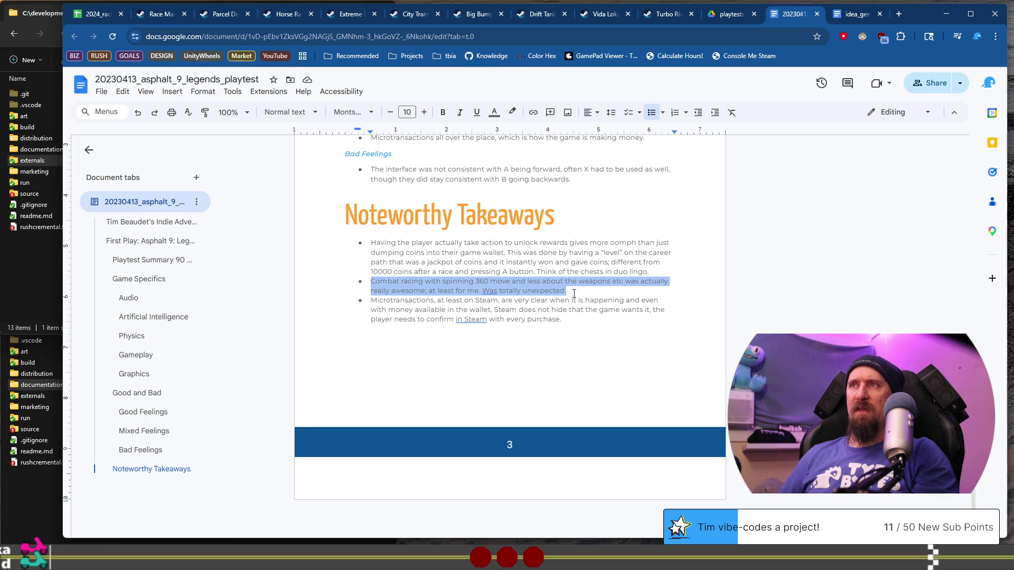
pyautogui.click(380, 304)
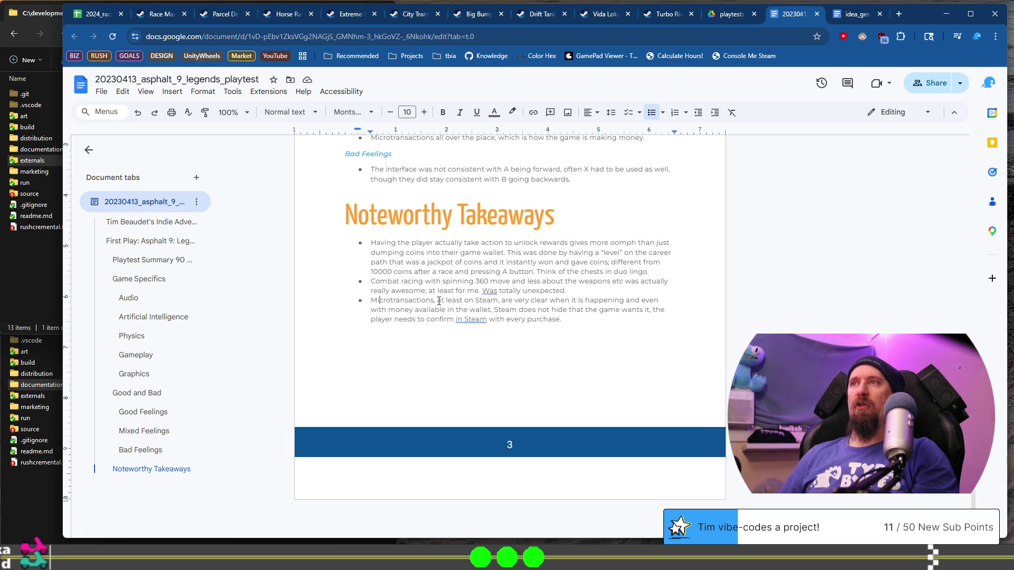
pyautogui.moveTo(438, 301)
pyautogui.mouseDown()
pyautogui.moveTo(440, 310)
pyautogui.moveTo(503, 308)
pyautogui.mouseUp()
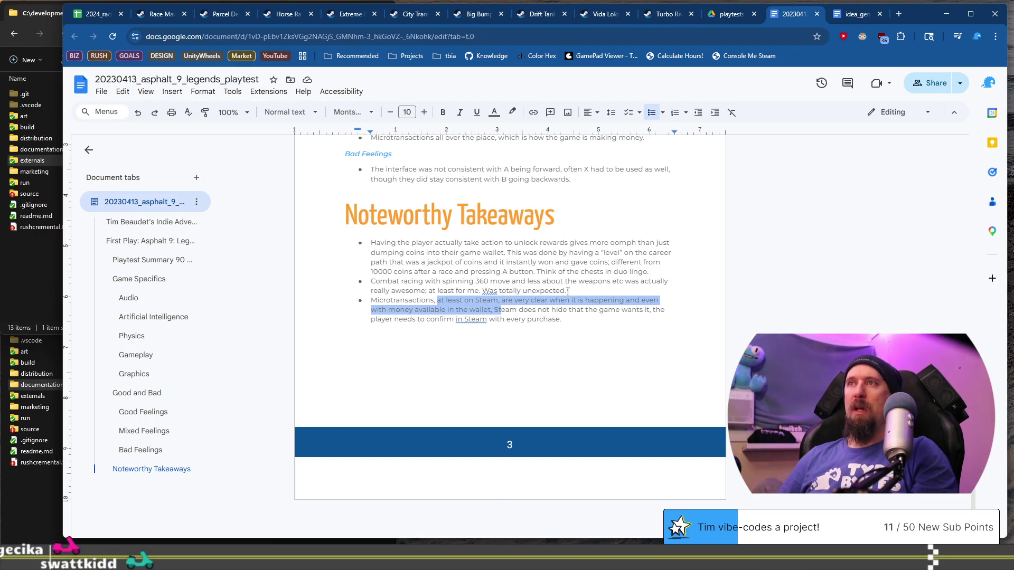
pyautogui.moveTo(566, 324); pyautogui.dragTo(339, 301)
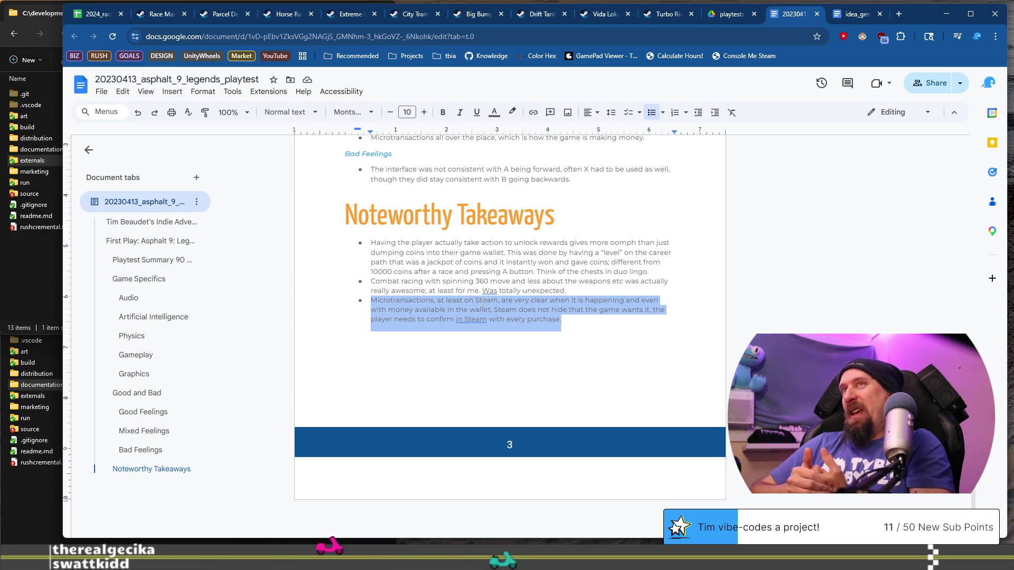
pyautogui.scroll(18, 540, 293)
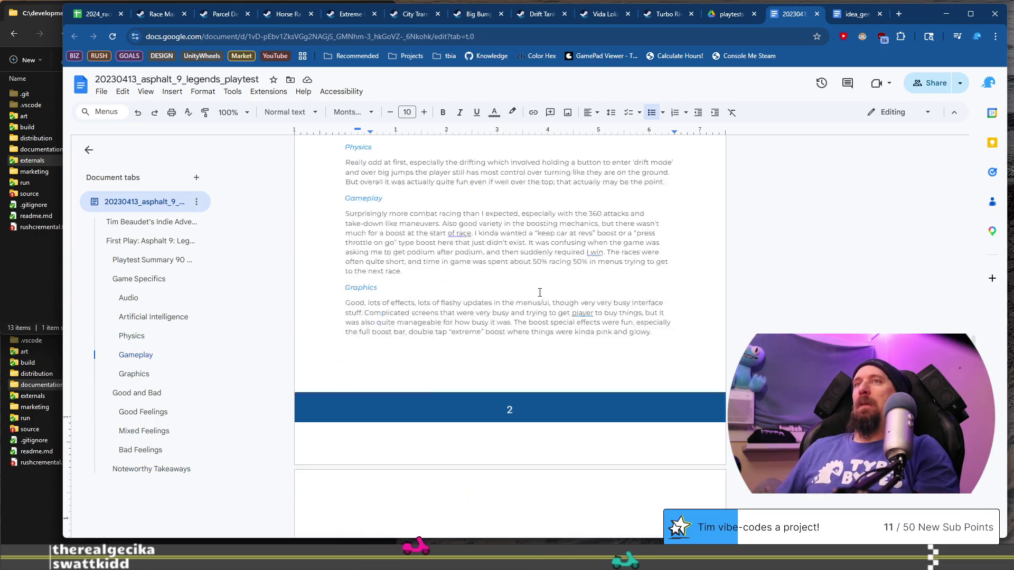
pyautogui.scroll(8, 540, 292)
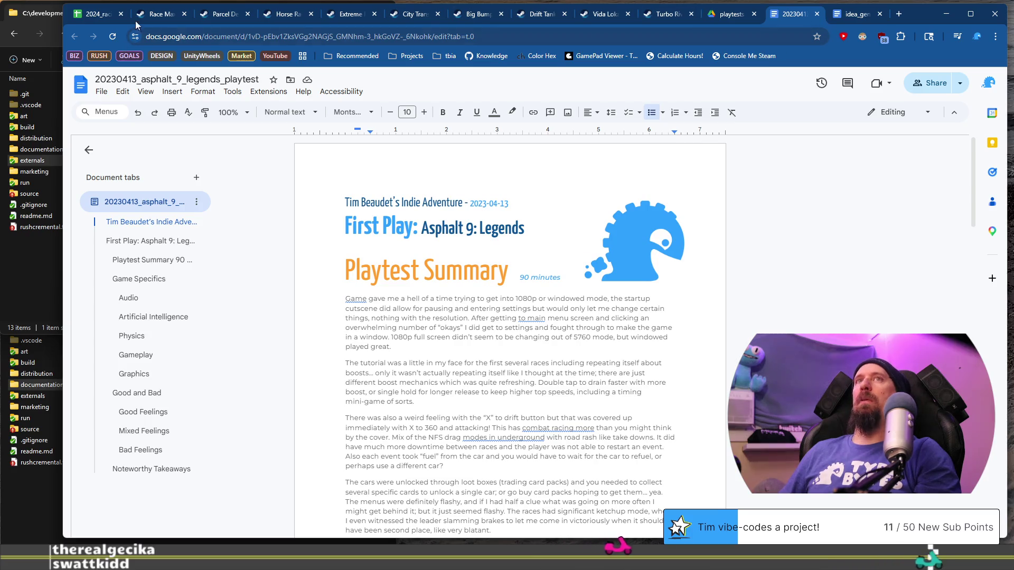
# Review the Race Max Pro Steam page, free to play with three paid editions, then return to the spreadsheet.
pyautogui.click(102, 13)
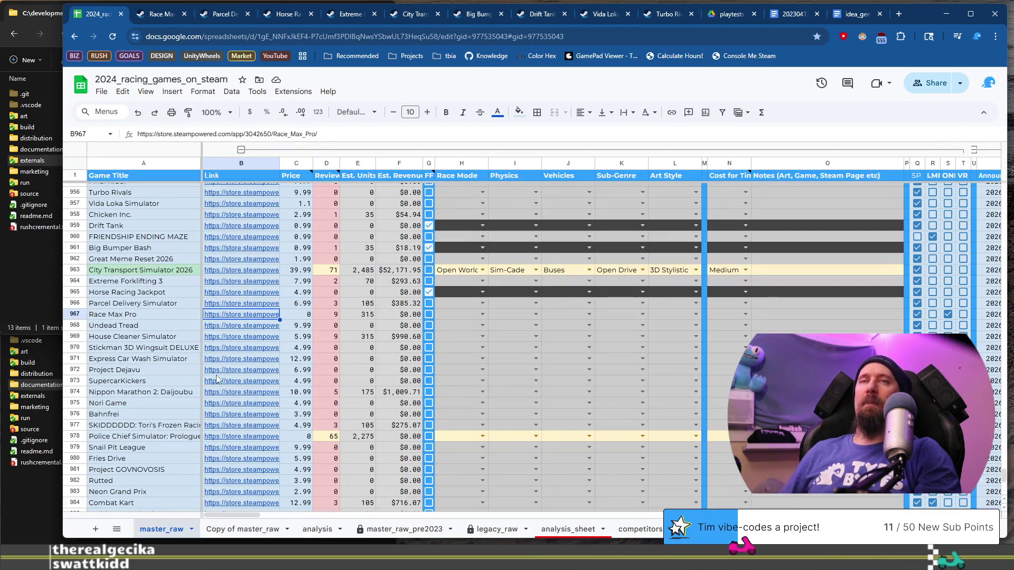
pyautogui.click(159, 14)
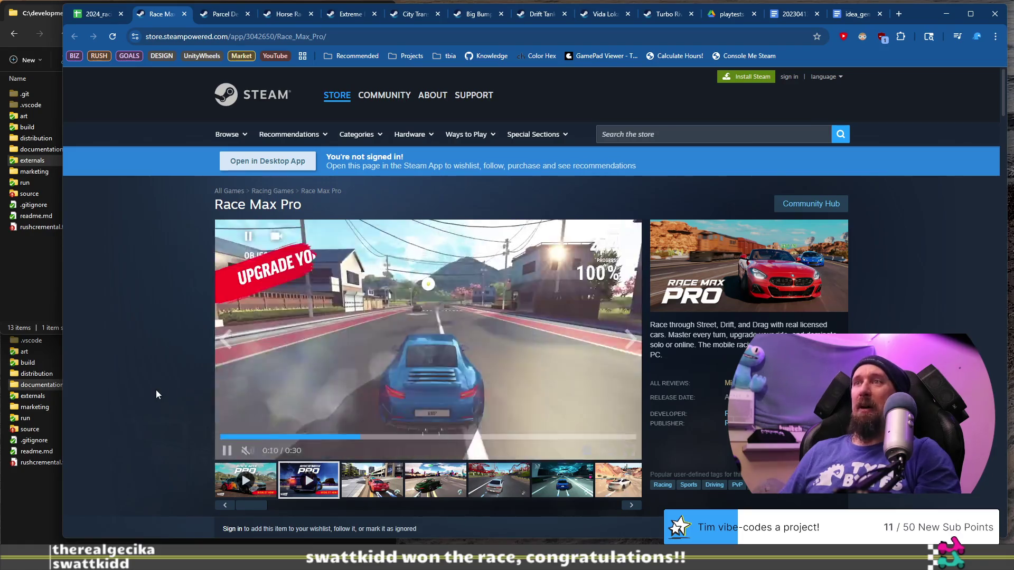
pyautogui.scroll(-1, 144, 384)
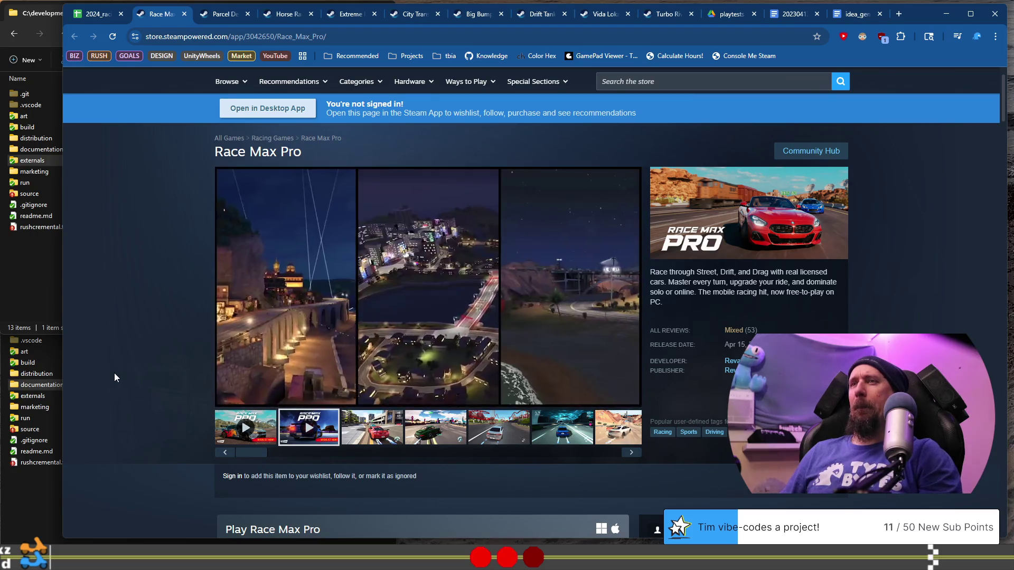
pyautogui.scroll(-8, 115, 374)
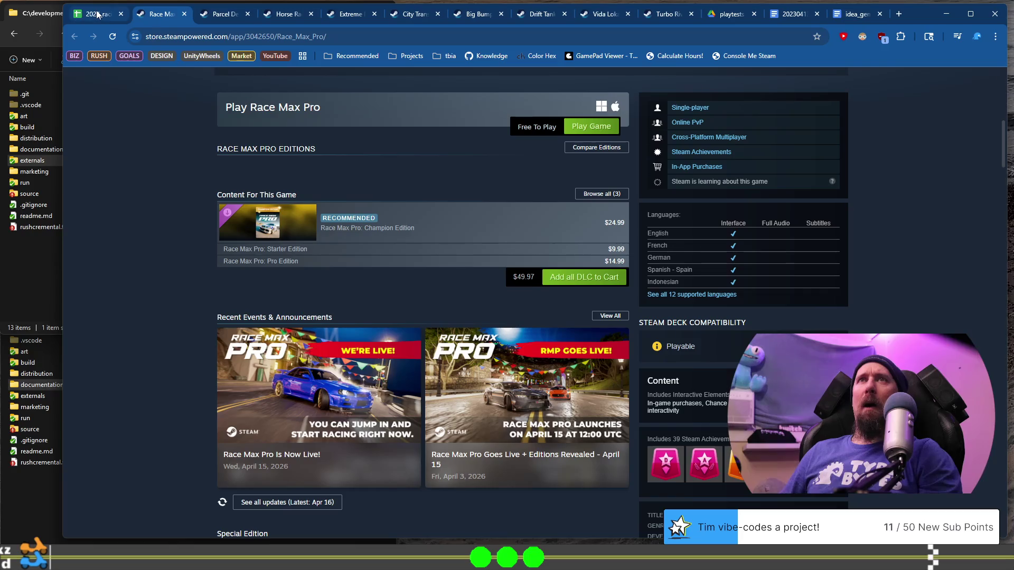
pyautogui.scroll(9, 157, 275)
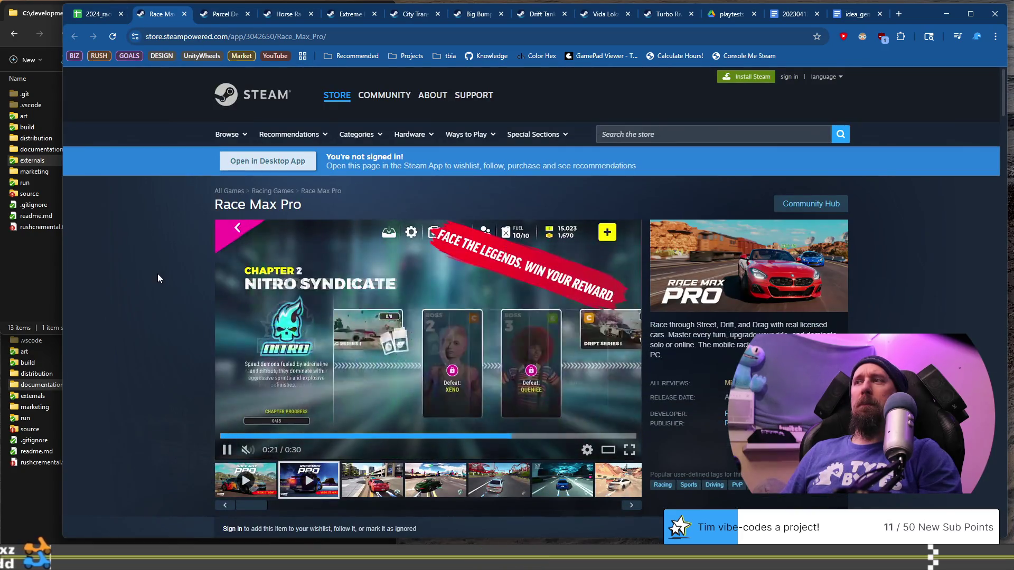
pyautogui.scroll(-7, 157, 273)
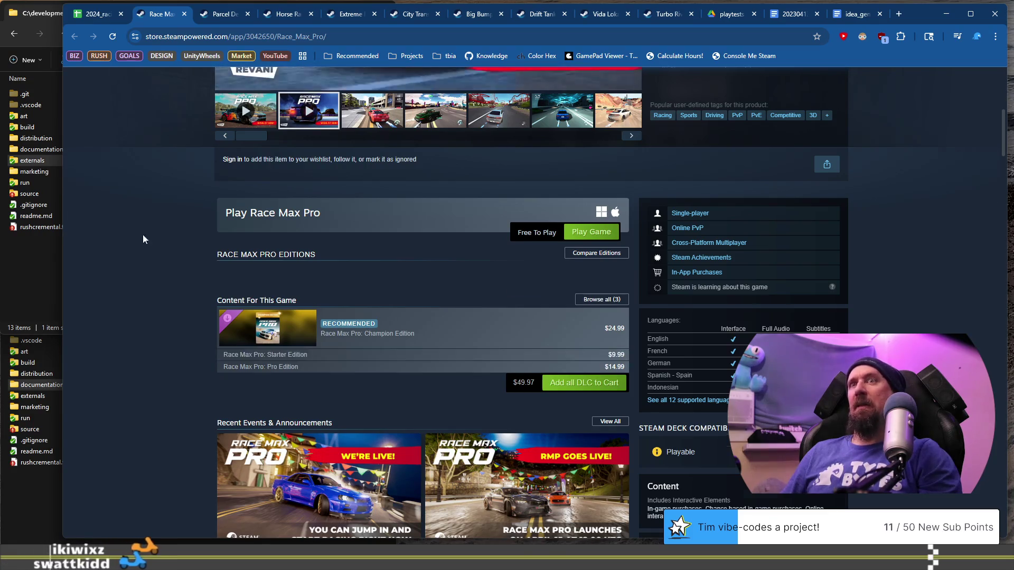
pyautogui.scroll(1, 159, 211)
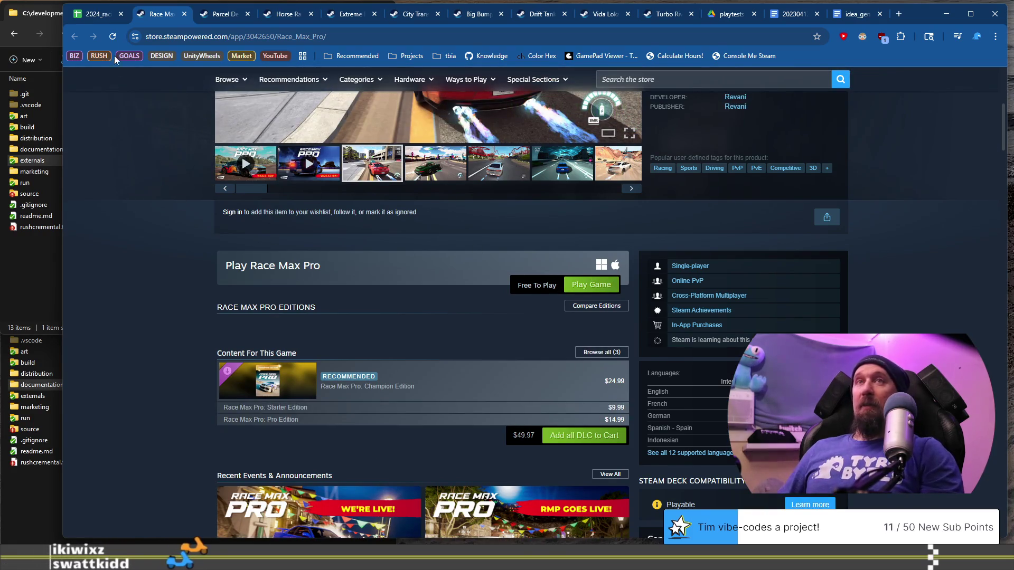
pyautogui.click(92, 20)
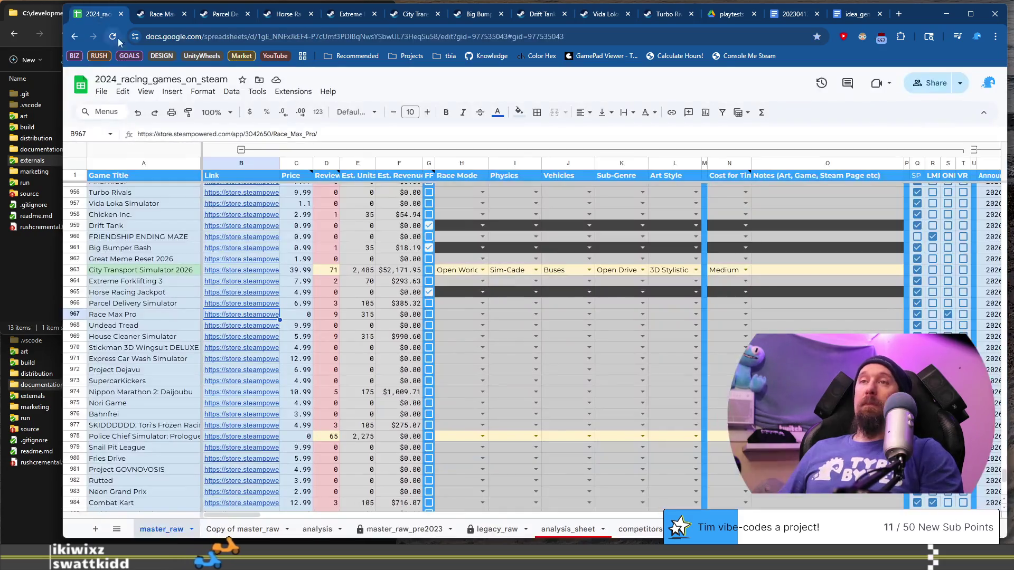
# Open Undead Tread's Steam store page from the link in cell B968.
pyautogui.click(123, 326)
pyautogui.click(251, 327)
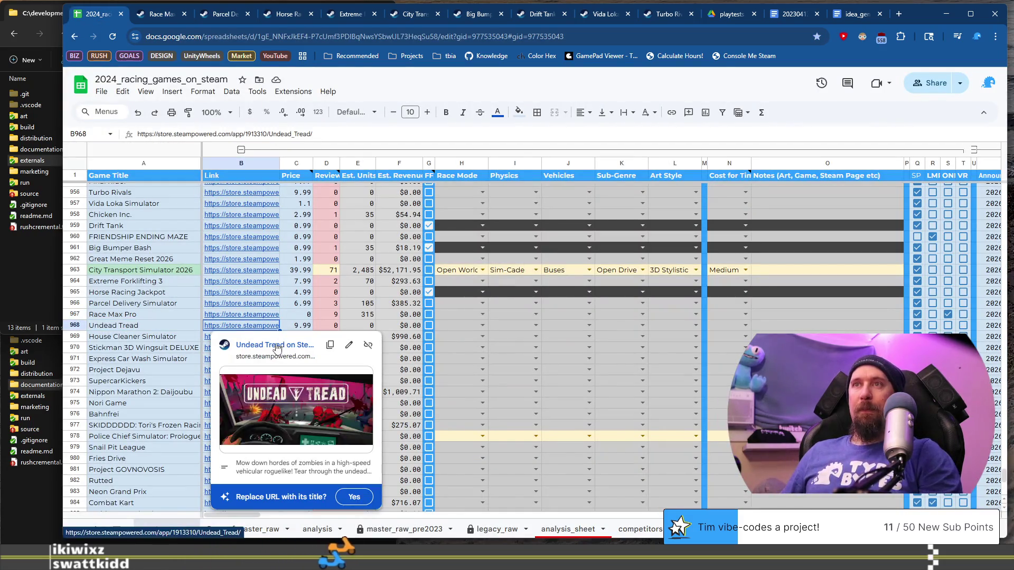
pyautogui.click(275, 345)
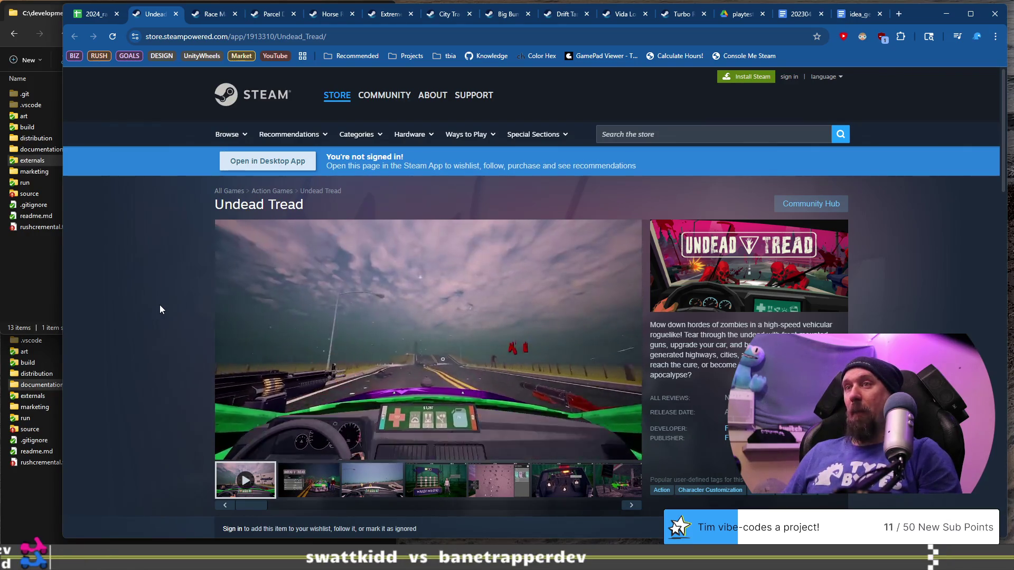
# Browse the Undead Tread screenshots: map, car interior, gas station and road driving.
pyautogui.click(372, 480)
pyautogui.click(523, 477)
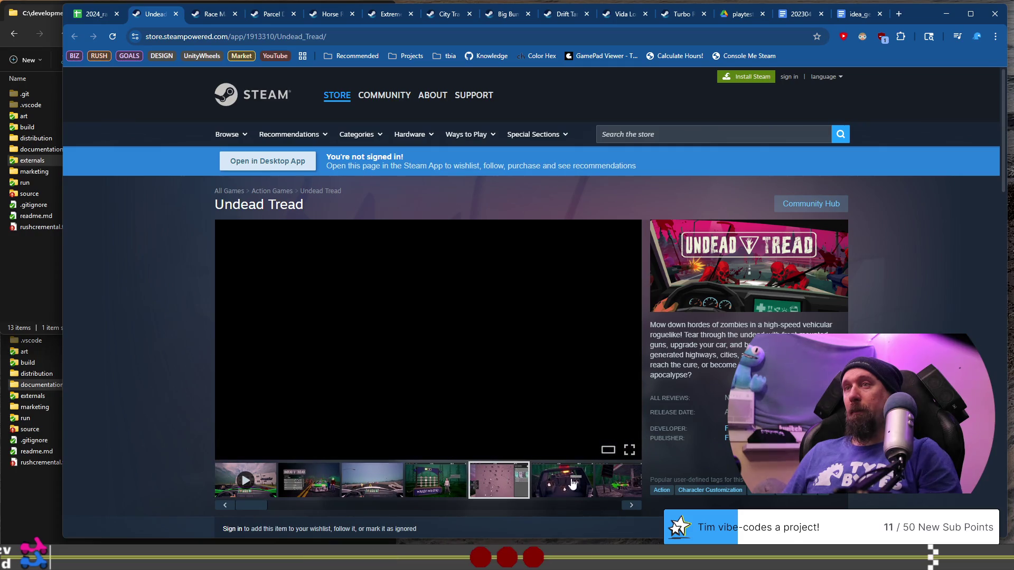
pyautogui.click(583, 485)
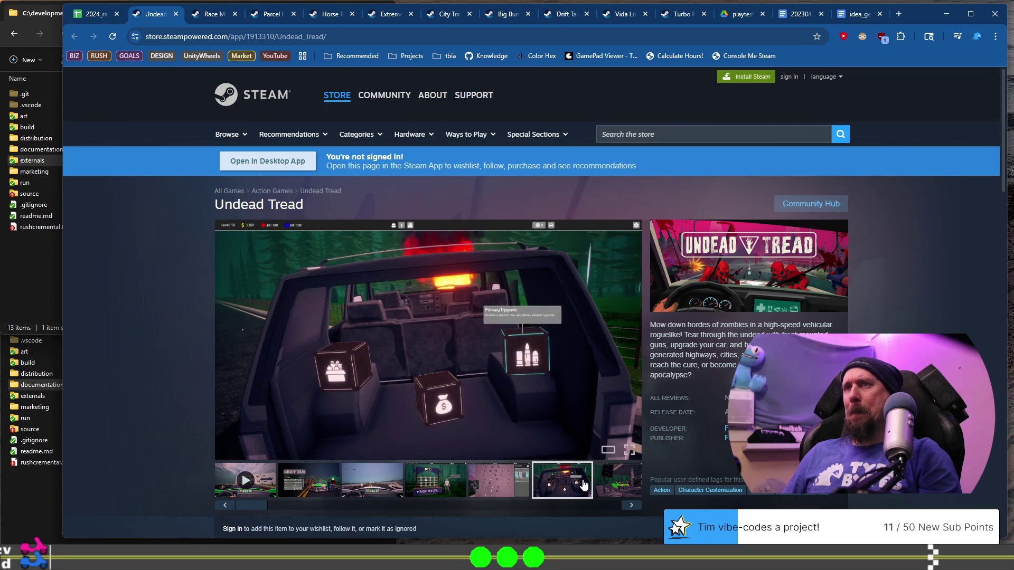
pyautogui.scroll(-2, 530, 418)
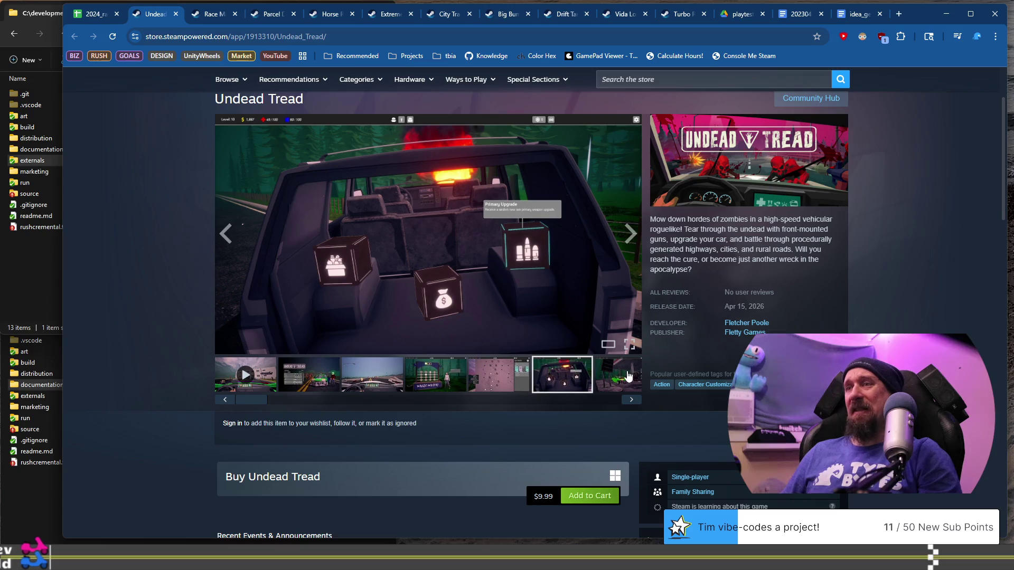
pyautogui.click(630, 400)
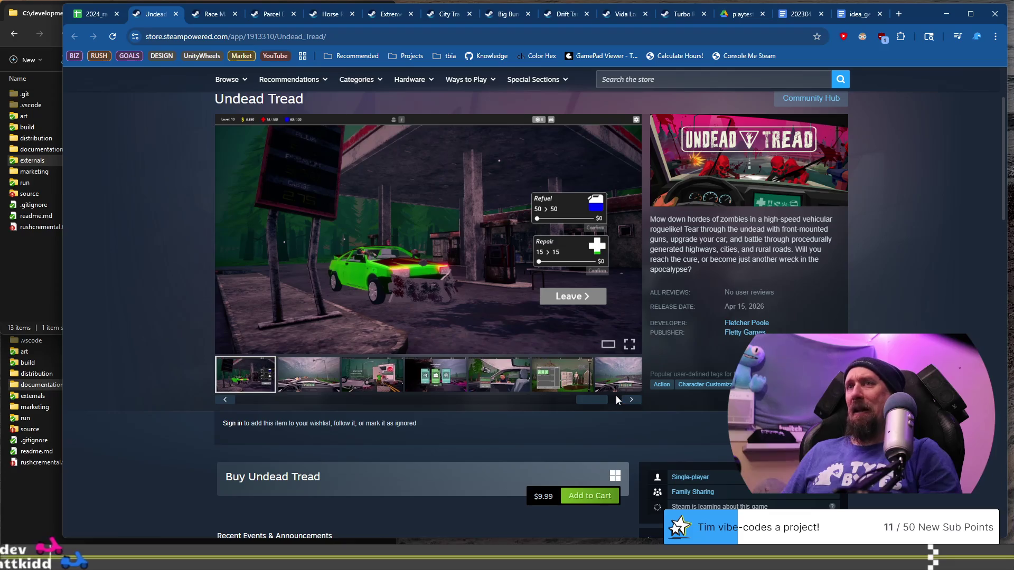
pyautogui.click(630, 400)
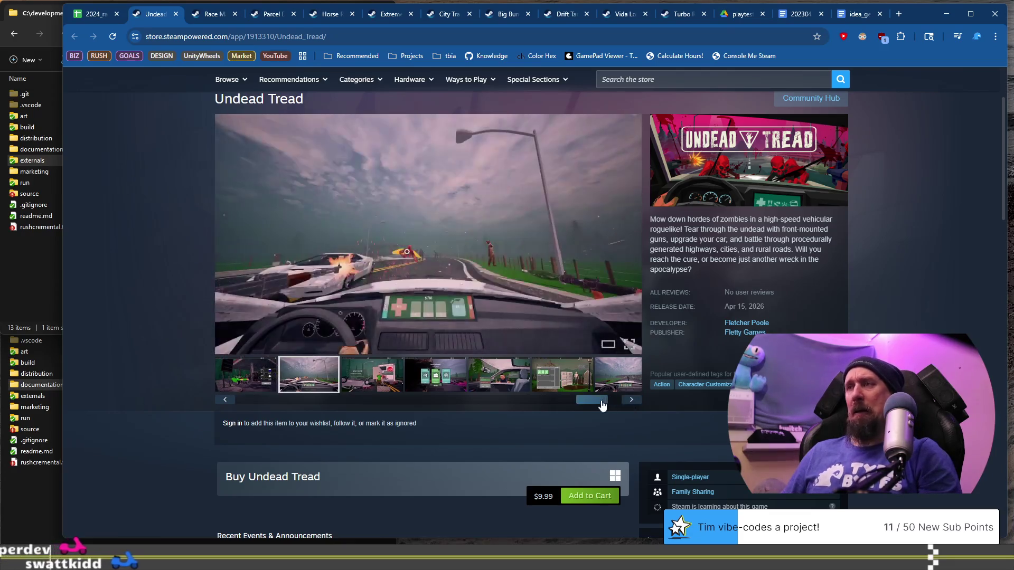
pyautogui.moveTo(591, 400); pyautogui.dragTo(296, 395)
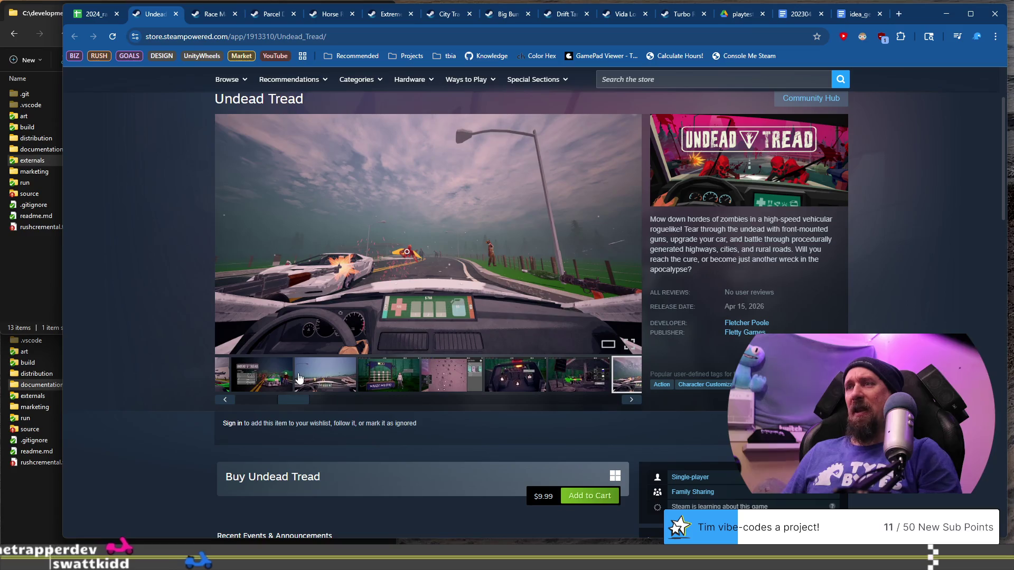
pyautogui.click(549, 388)
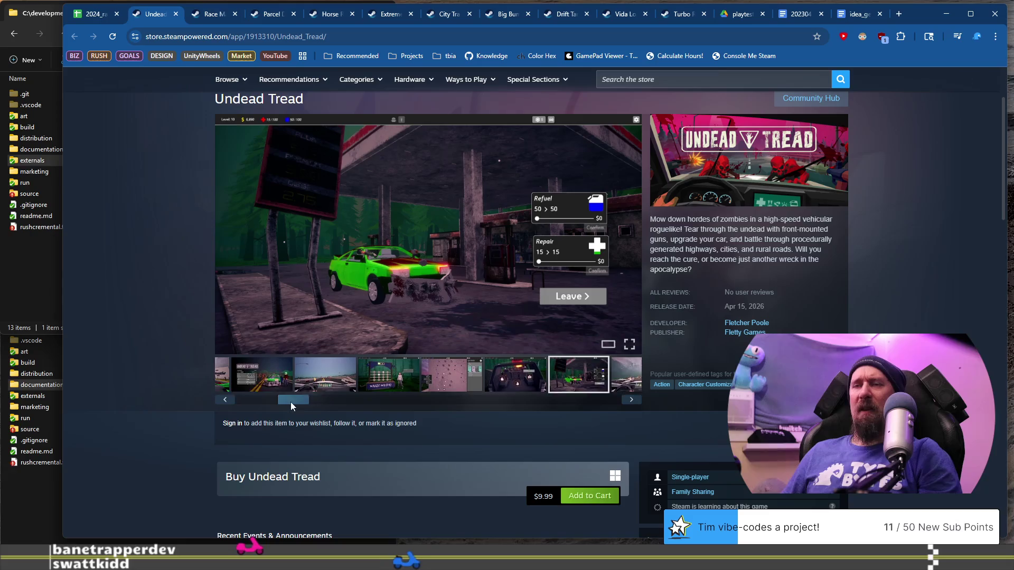
pyautogui.moveTo(296, 401); pyautogui.dragTo(194, 402)
# Play the Undead Tread trailer, jumping around to the 'Our pets turned rabid' scene.
pyautogui.click(240, 386)
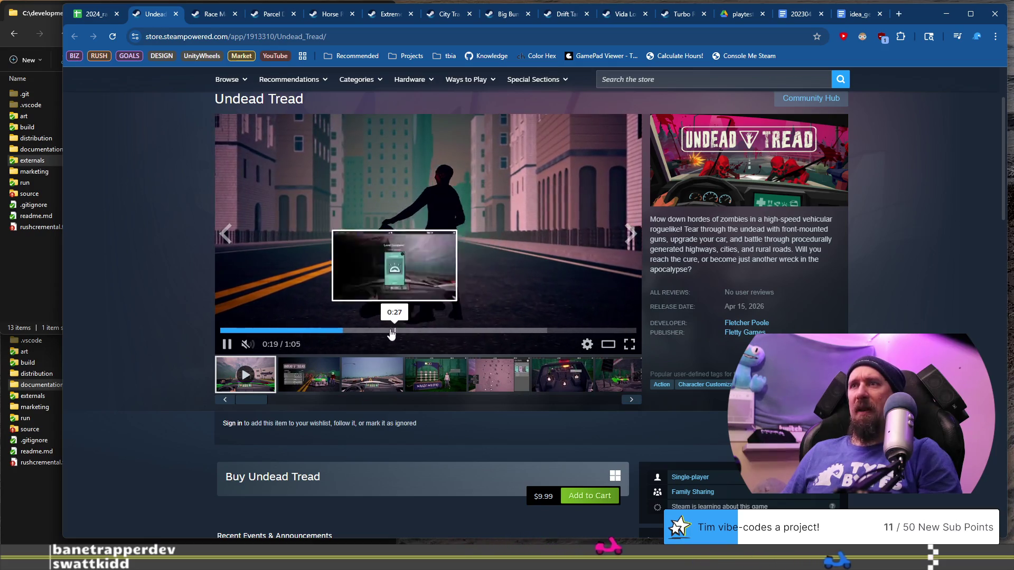
pyautogui.click(442, 331)
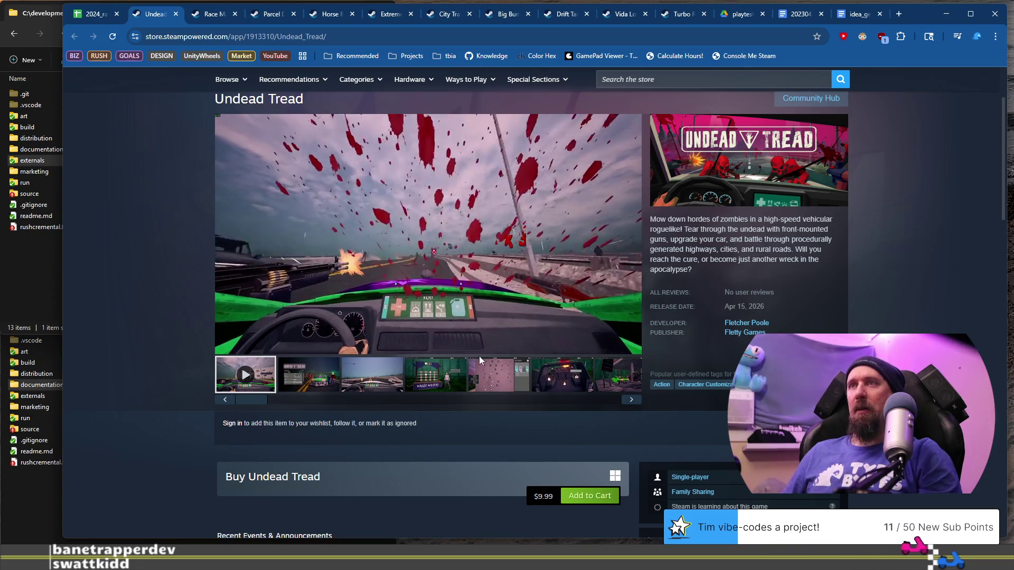
pyautogui.moveTo(457, 350)
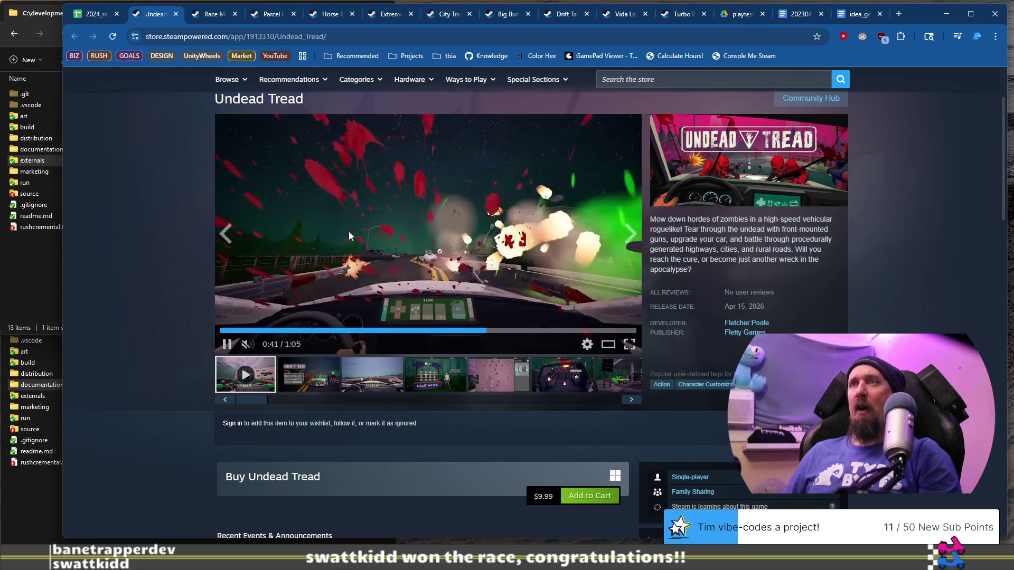
pyautogui.click(288, 331)
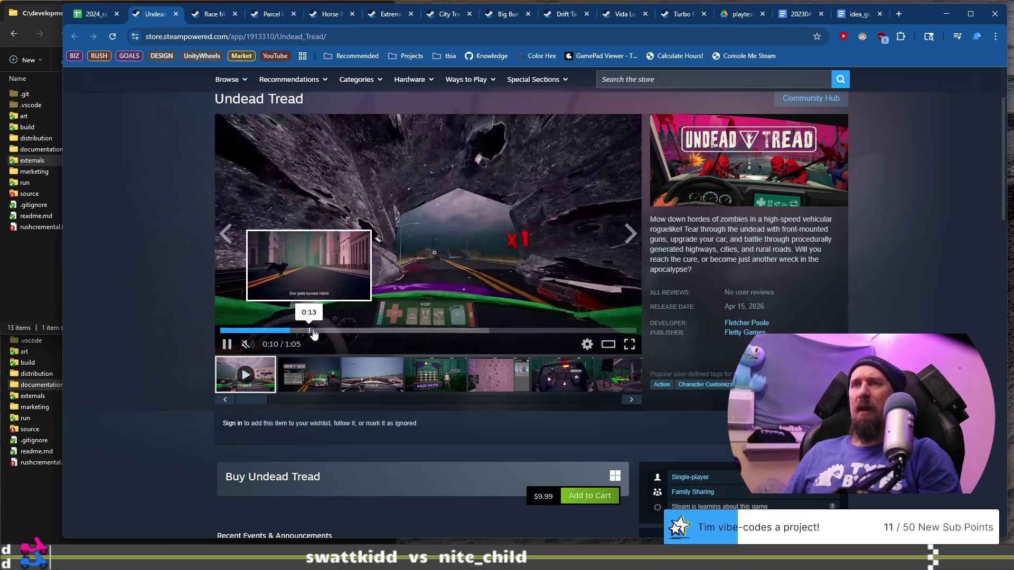
pyautogui.click(330, 331)
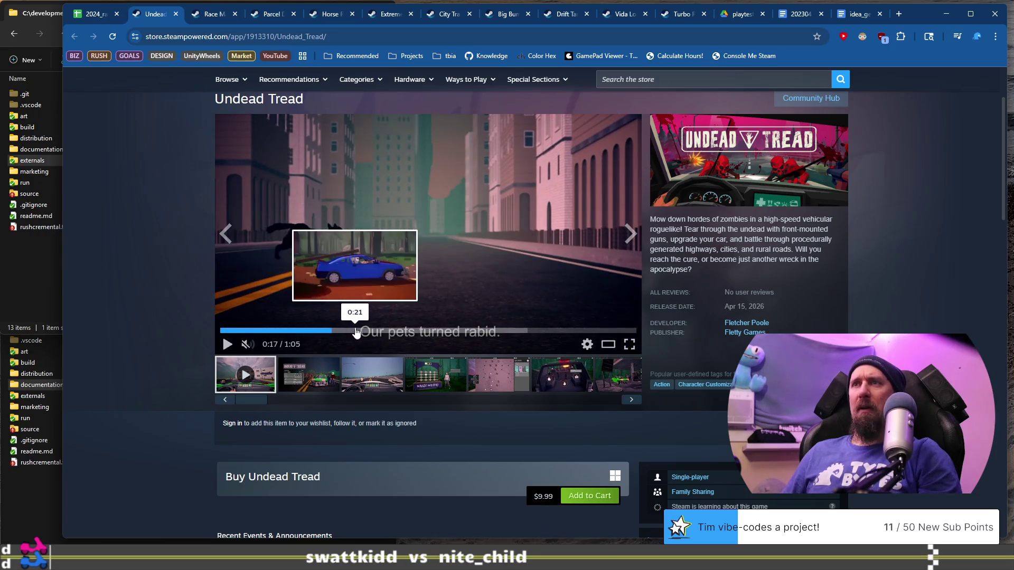
pyautogui.click(372, 331)
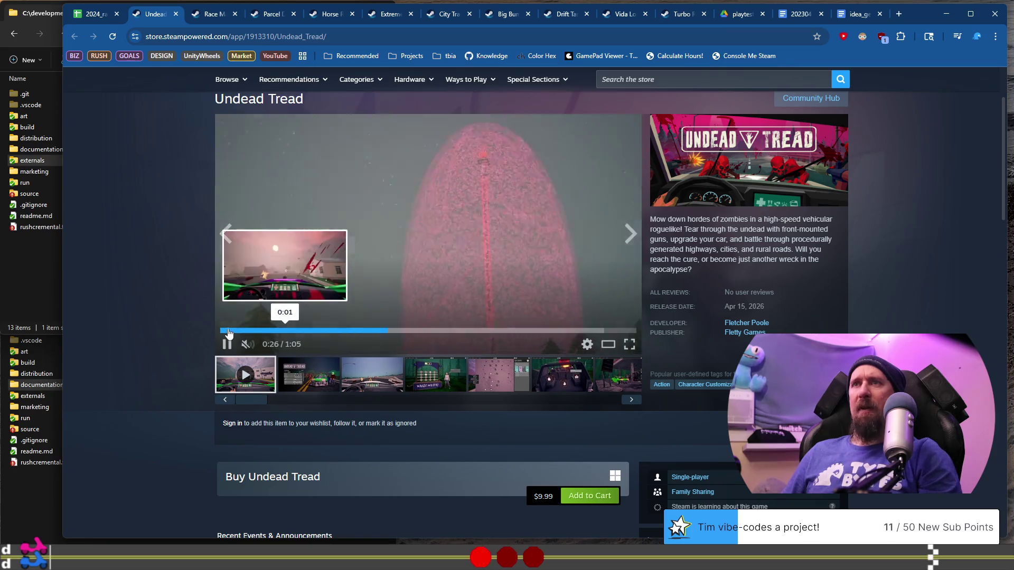
# View the map screenshot, scroll to the system requirements, then return to the spreadsheet.
pyautogui.click(496, 373)
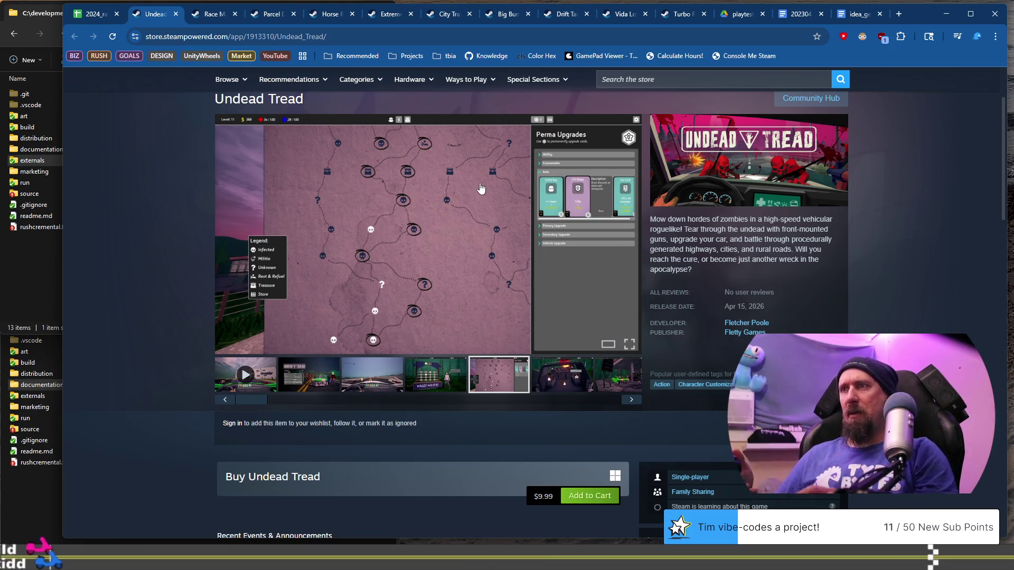
pyautogui.scroll(-8, 381, 198)
pyautogui.scroll(-2, 181, 231)
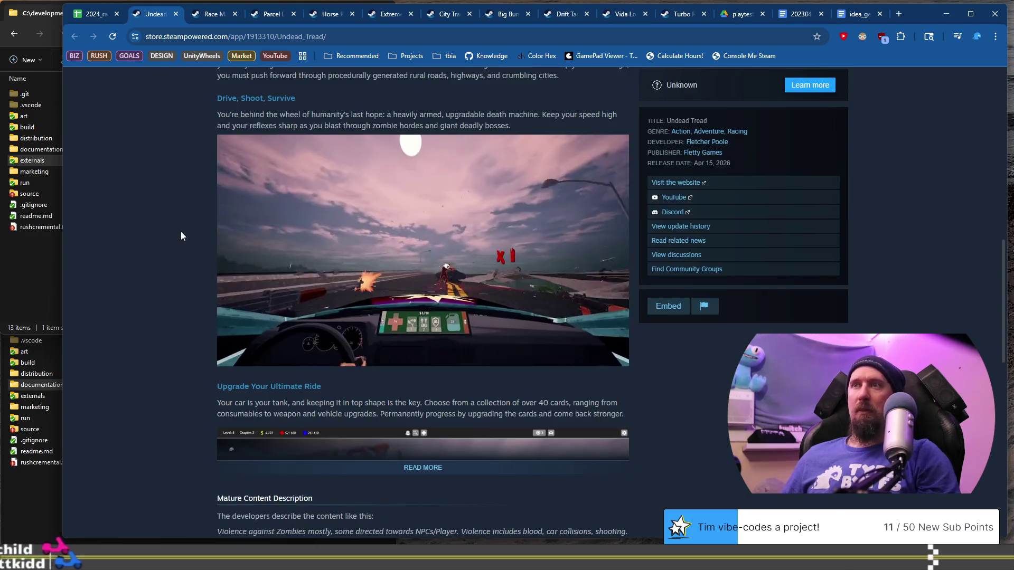
pyautogui.scroll(-5, 181, 232)
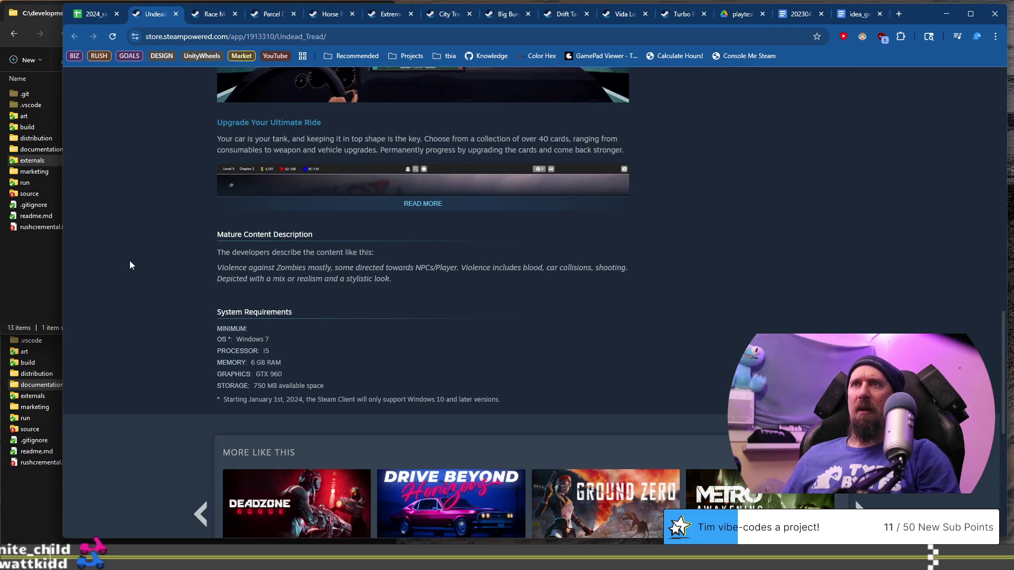
pyautogui.scroll(10, 138, 250)
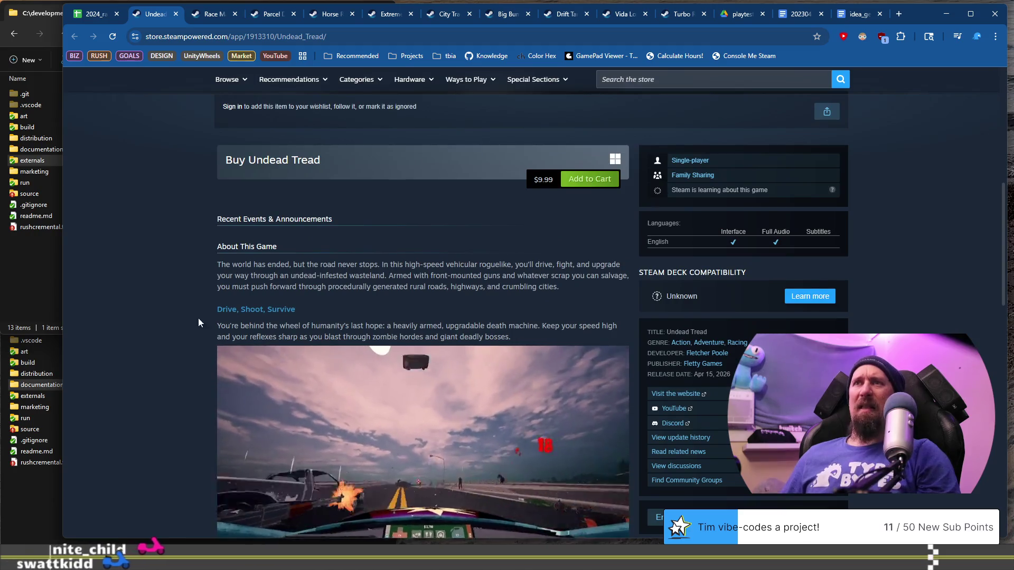
pyautogui.scroll(4, 202, 303)
pyautogui.scroll(3, 201, 303)
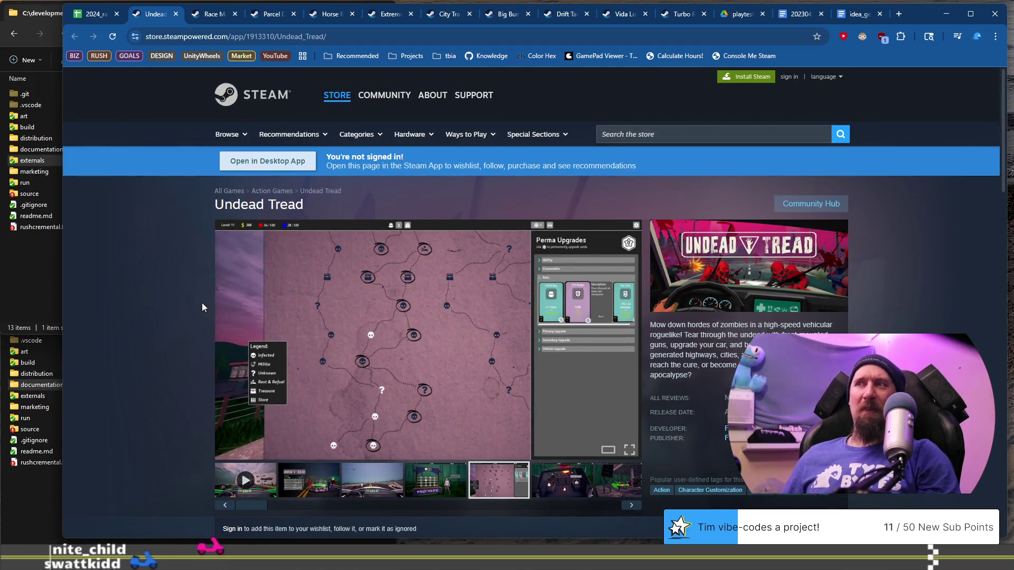
pyautogui.click(89, 16)
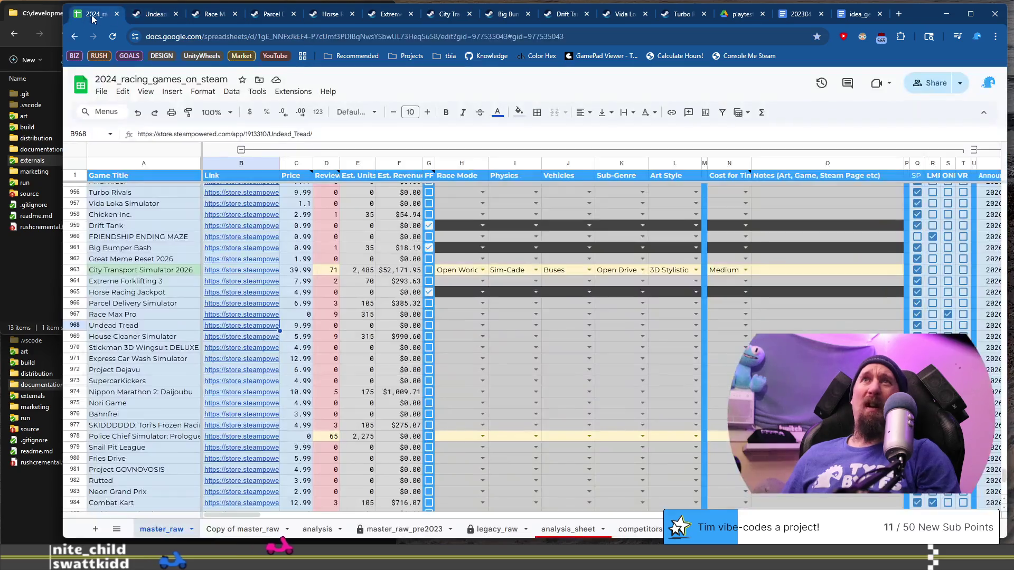
# Open House Cleaner Simulator's Steam store page from the link in cell B969.
pyautogui.click(144, 328)
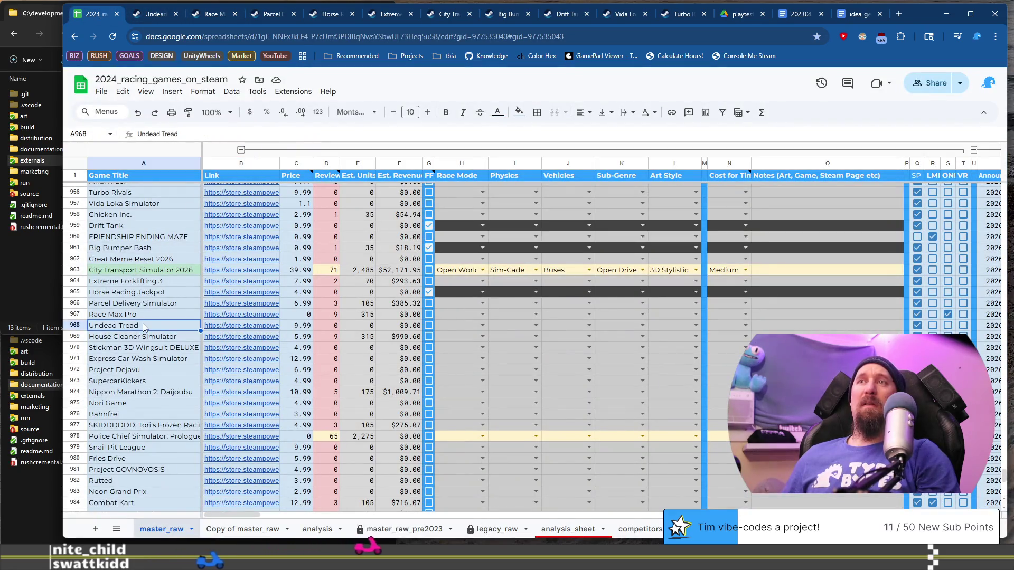
pyautogui.click(229, 341)
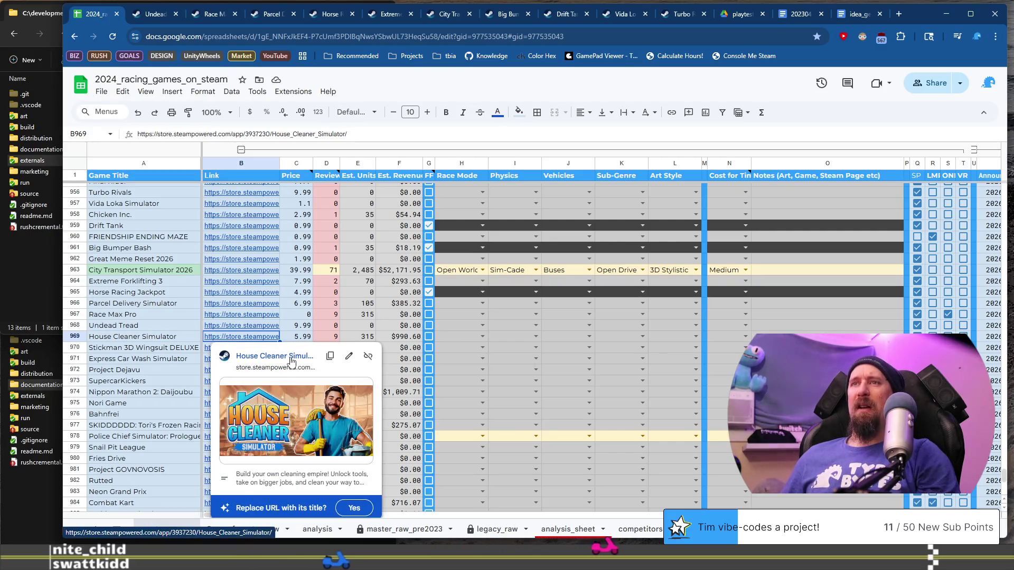
pyautogui.click(275, 357)
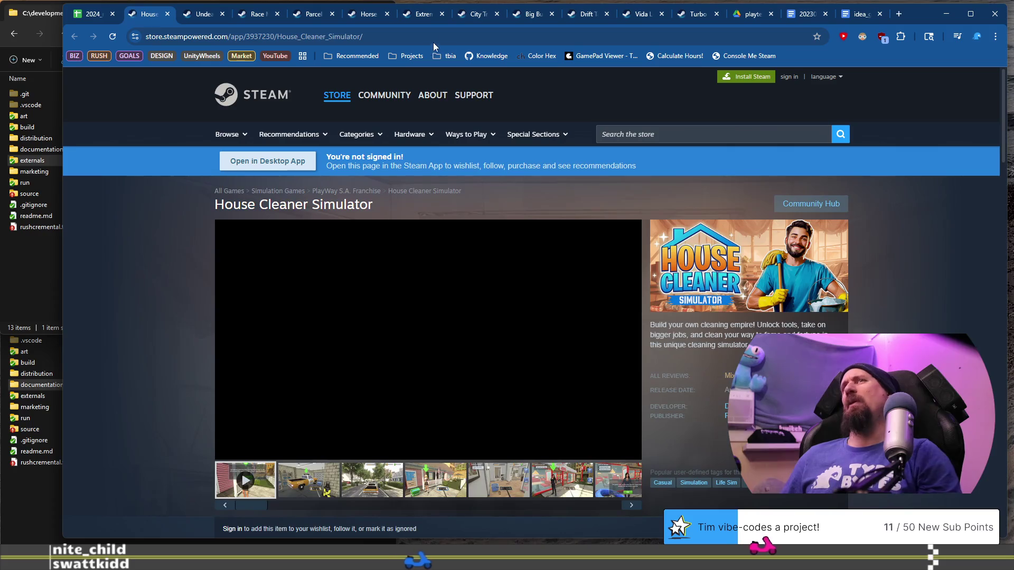
# Copy House Cleaner Simulator's store URL from the address bar and switch windows.
pyautogui.click(432, 36)
pyautogui.press('BackSpace')
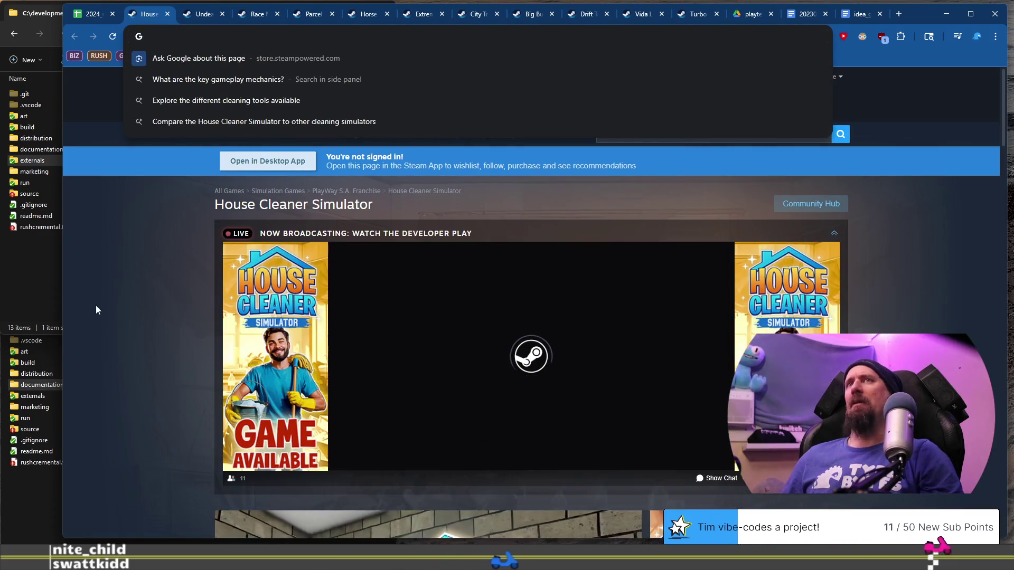
pyautogui.click(189, 301)
pyautogui.scroll(-8, 189, 301)
pyautogui.hotkey('alt', 'Tab')
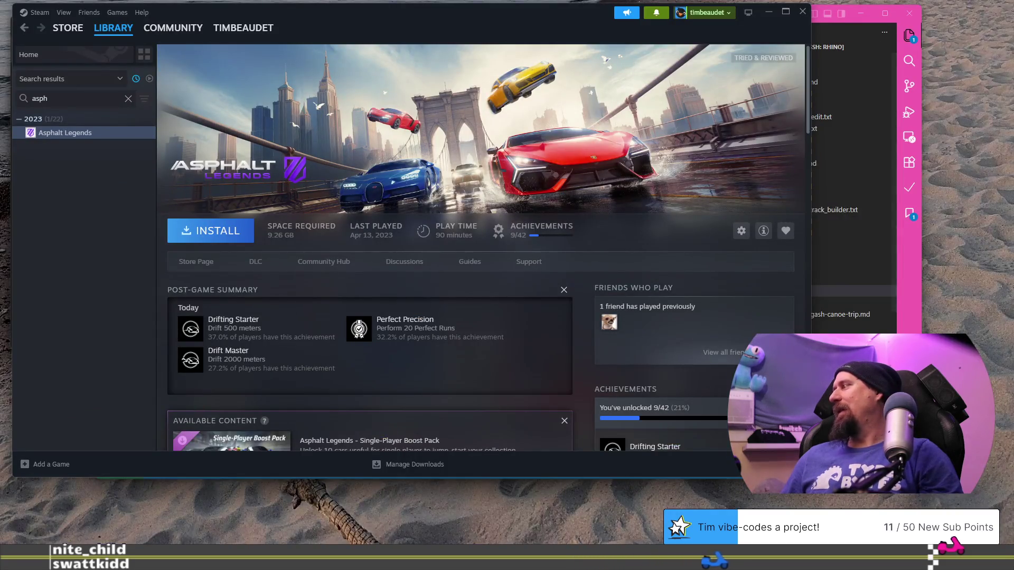
# Rerun the collector command with --ignore on House Cleaner Simulator's store URL.
pyautogui.hotkey('alt', 'Tab')
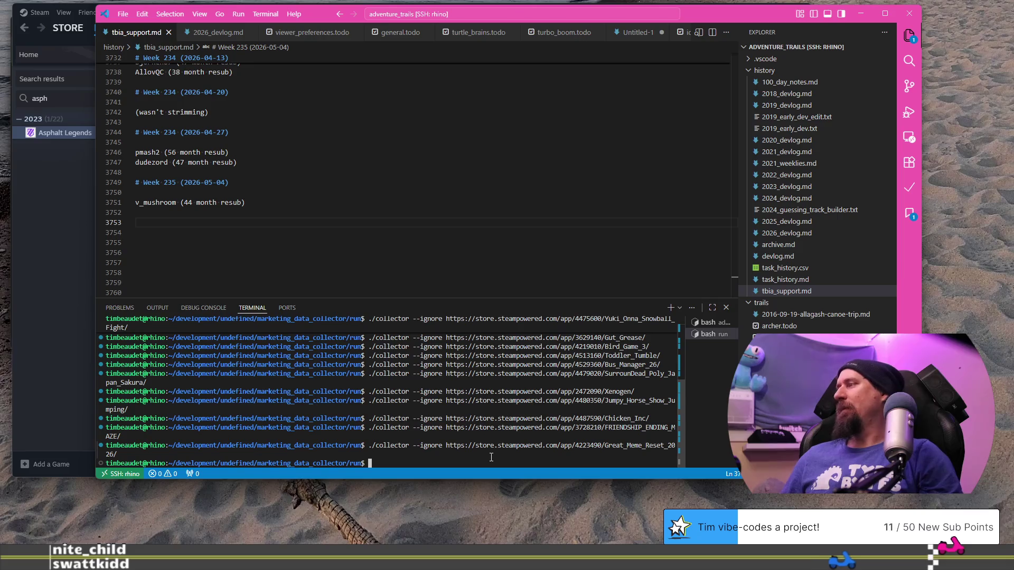
pyautogui.press('Up')
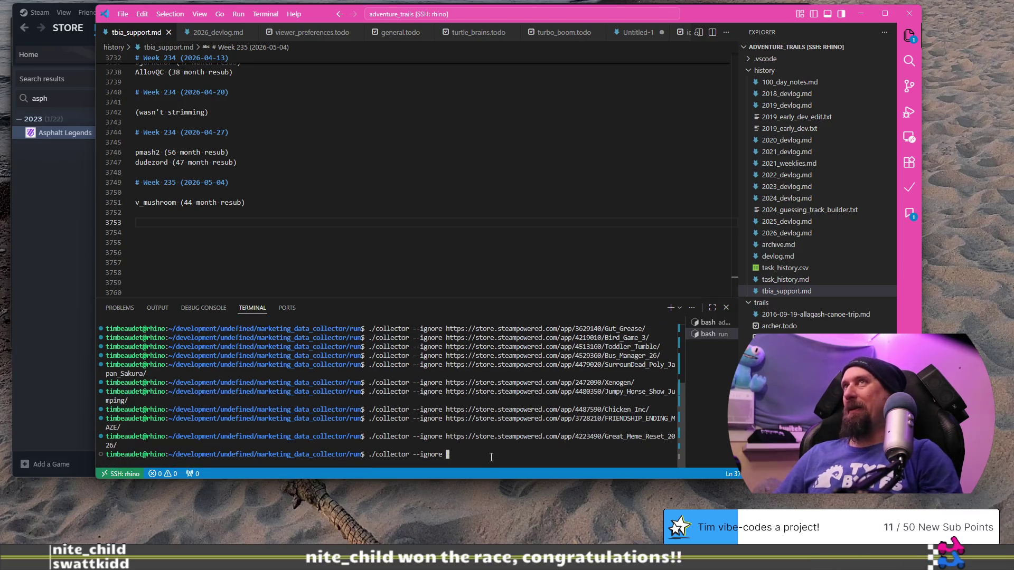
pyautogui.press('Return')
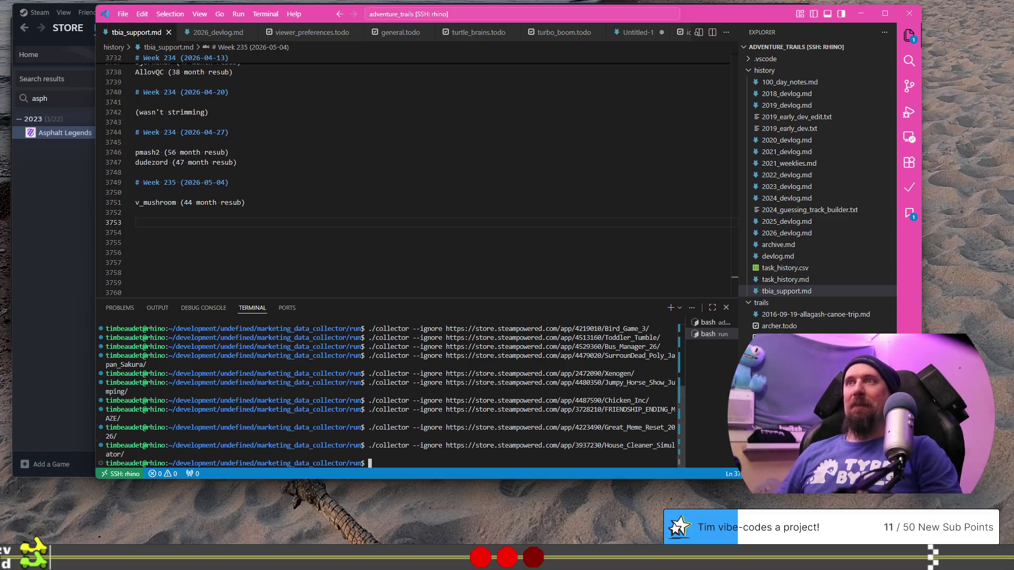
pyautogui.scroll(3, 438, 121)
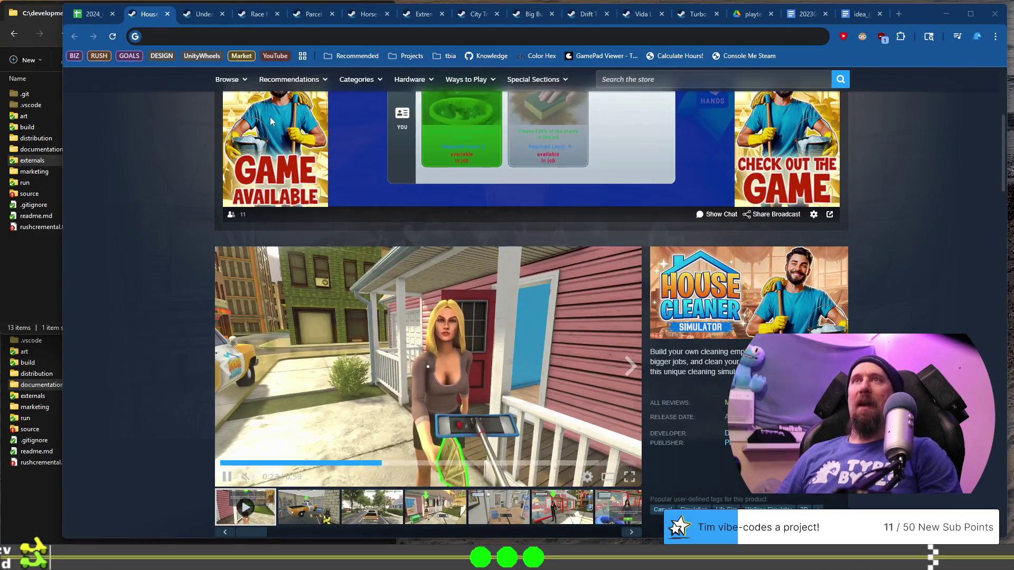
# Close the House Cleaner tab and open Stickman 3D Wingsuit DELUXE's store page from cell B970.
pyautogui.click(167, 14)
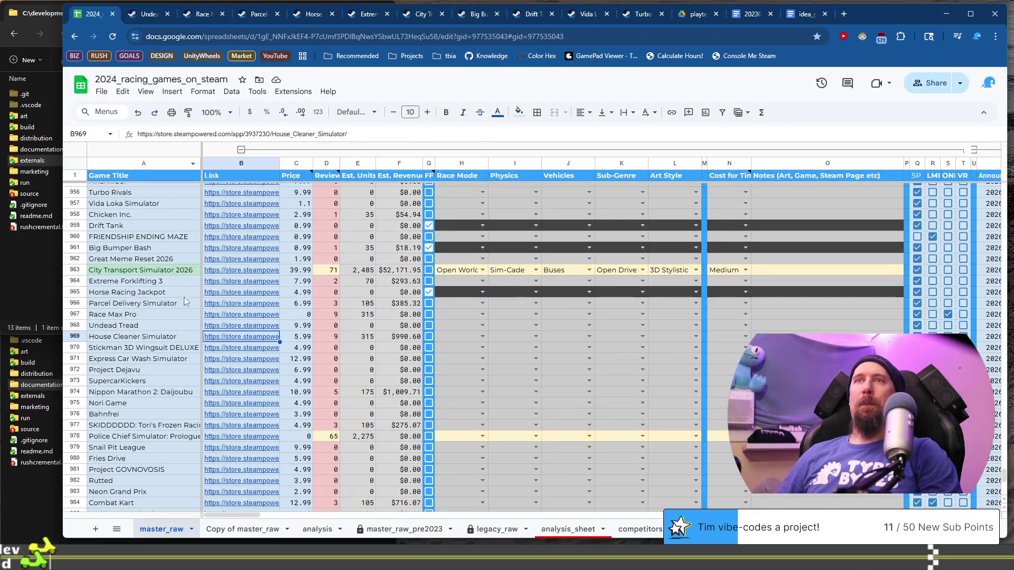
pyautogui.click(156, 349)
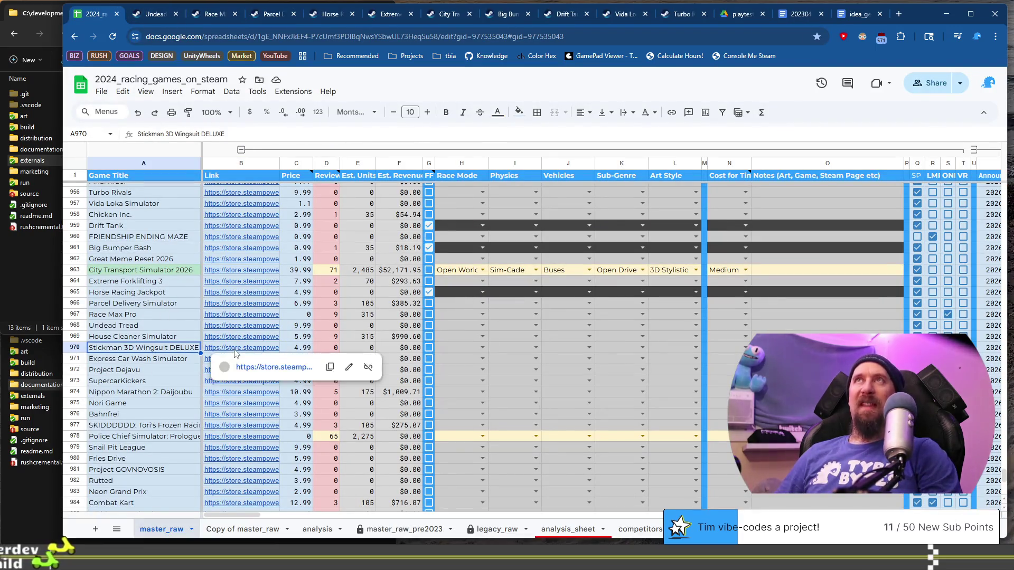
pyautogui.click(270, 373)
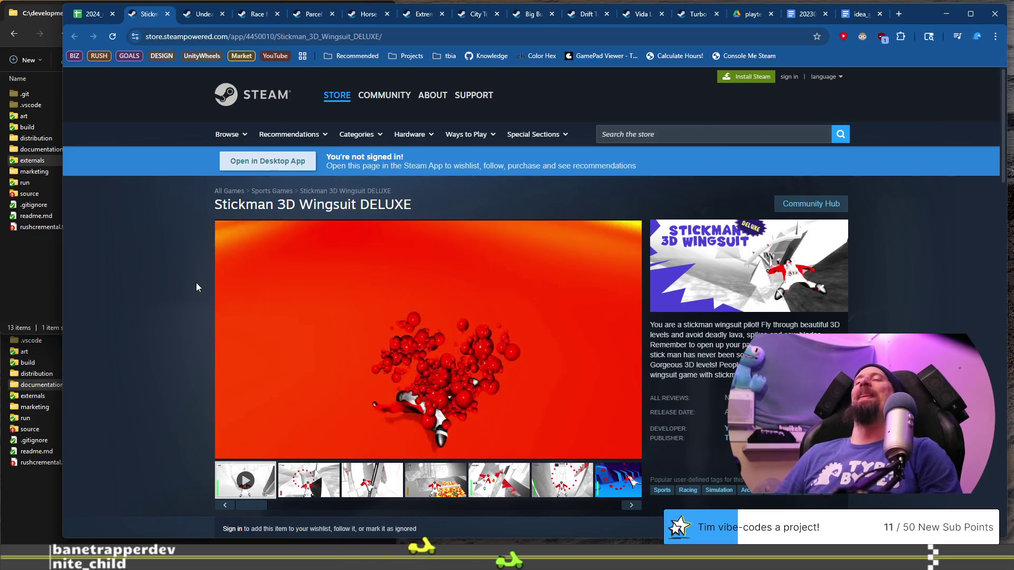
pyautogui.click(409, 43)
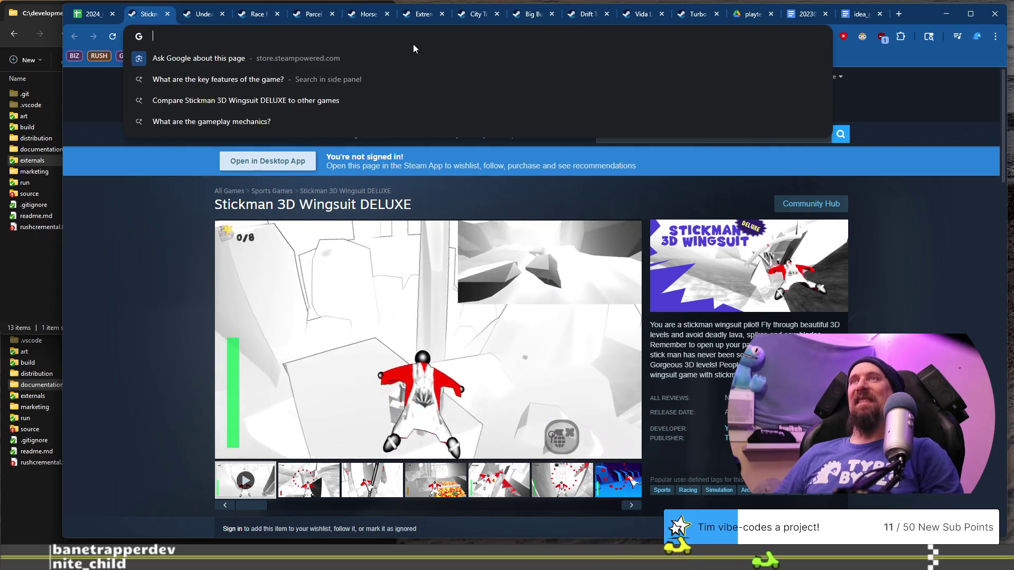
# Run the collector command on the pasted Stickman 3D Wingsuit DELUXE store URL.
pyautogui.hotkey('alt', 'Tab')
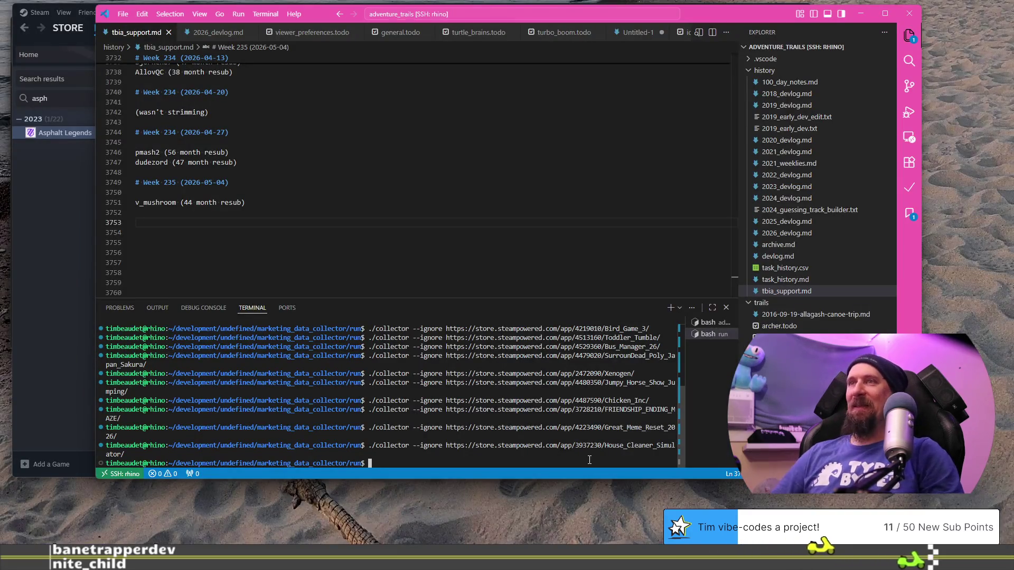
pyautogui.press('Up')
pyautogui.write('https://store.steampowered.com/app/4450010/Stickman_3D_Wingsuit_DELUXE/')
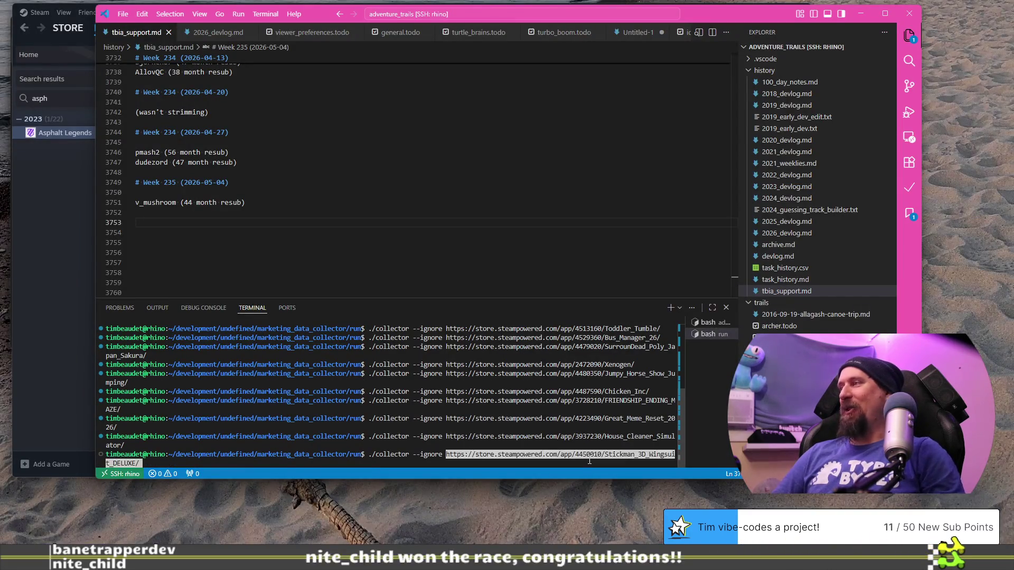
pyautogui.press('Return')
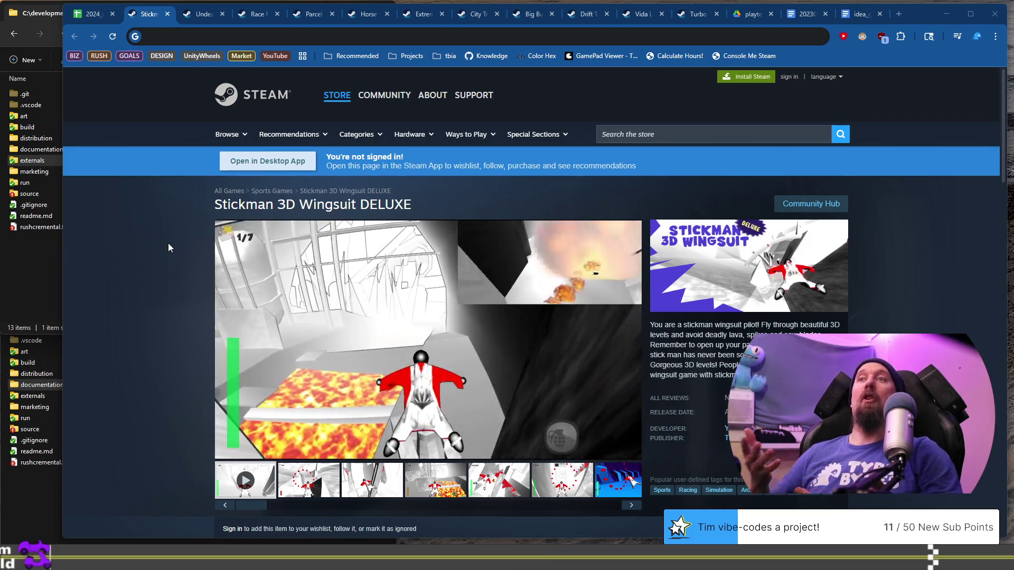
# Look over the Stickman page ($1.99, releasing Apr 16, 2026) and close its tab.
pyautogui.scroll(-4, 174, 245)
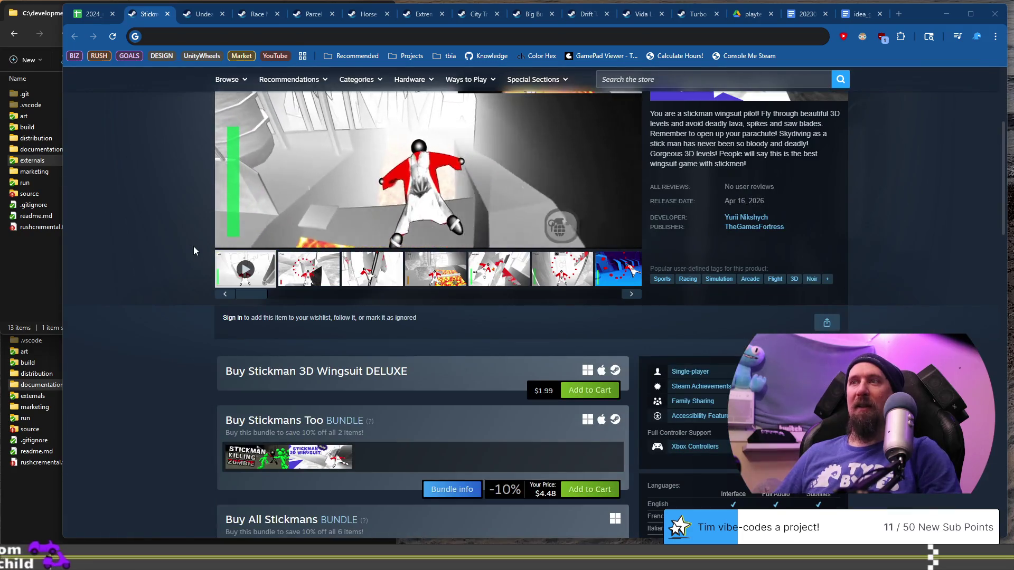
pyautogui.scroll(4, 194, 248)
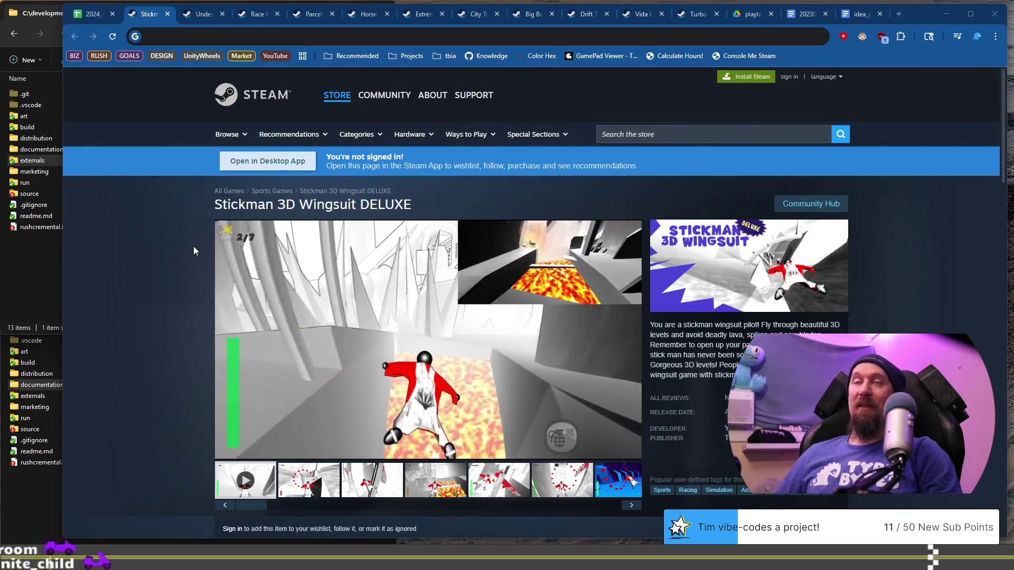
pyautogui.click(168, 14)
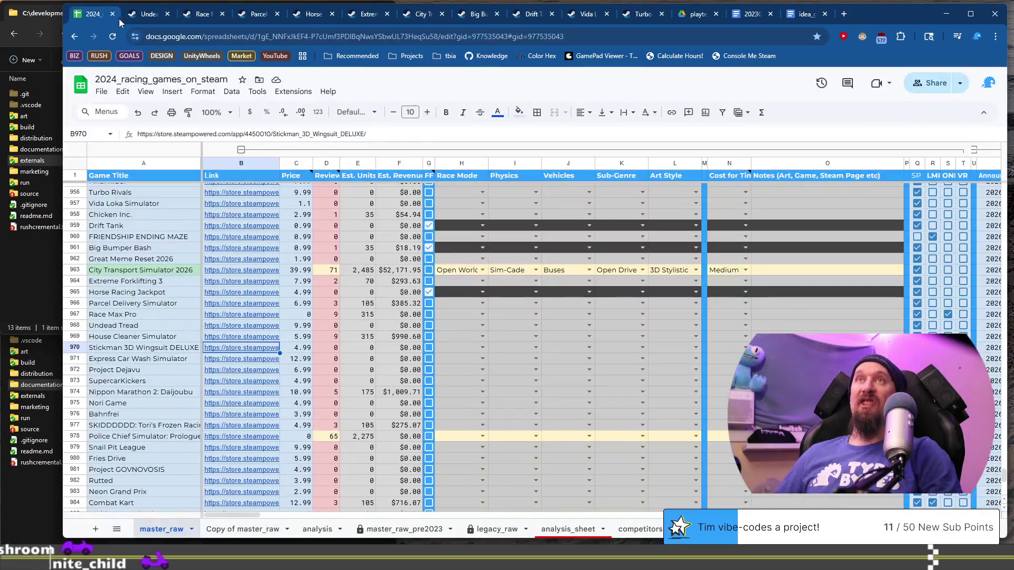
# Open Express Car Wash Simulator's store page from row 971 and view its green-car and rainbow-foam screenshots.
pyautogui.click(153, 358)
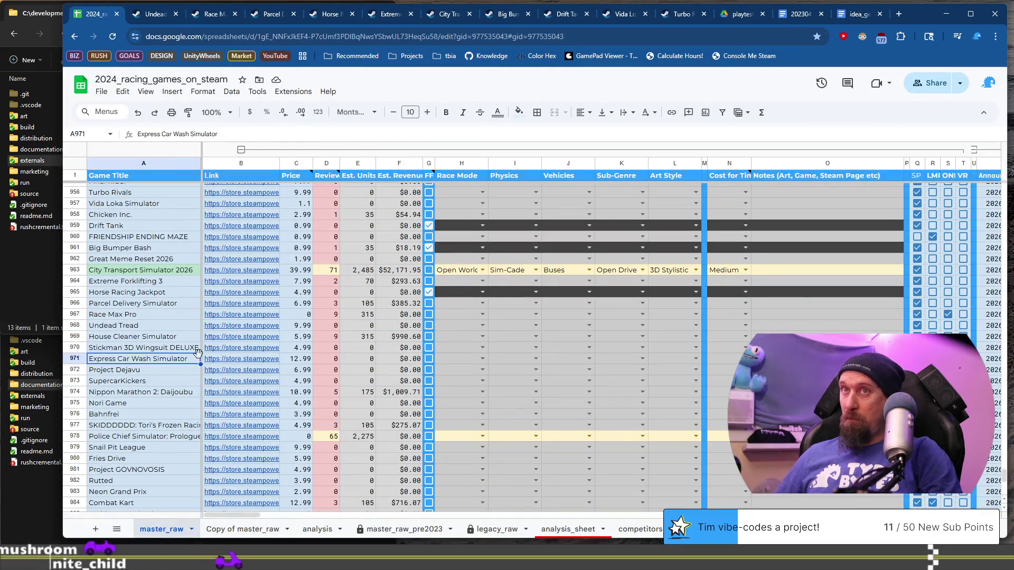
pyautogui.click(225, 361)
pyautogui.click(261, 378)
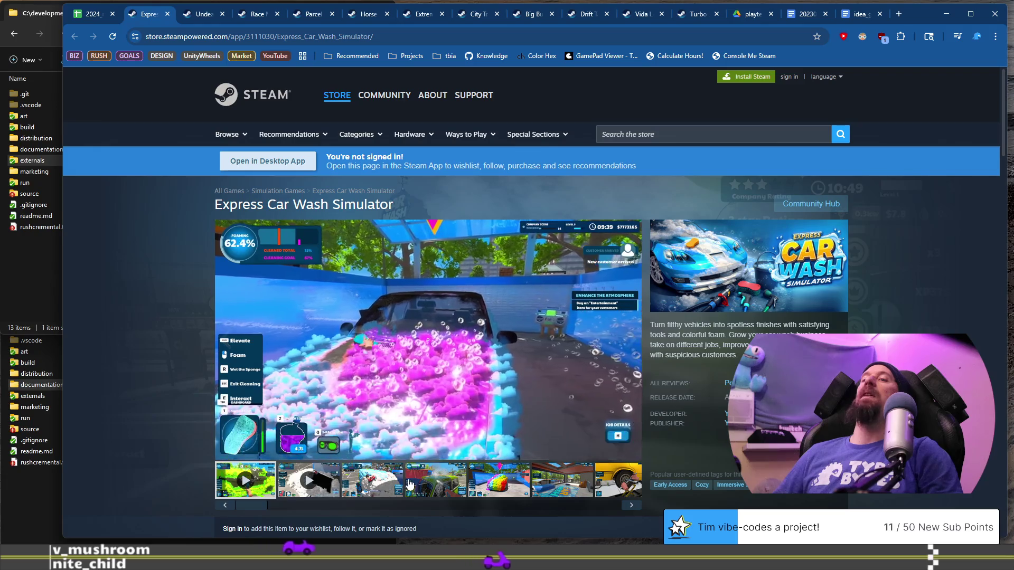
pyautogui.click(436, 480)
pyautogui.click(498, 481)
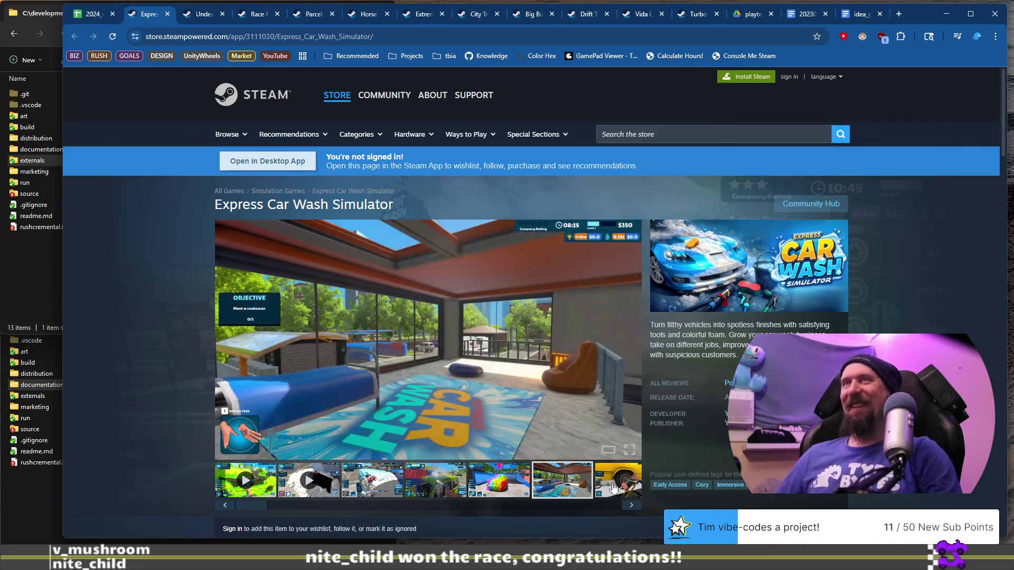
pyautogui.click(511, 478)
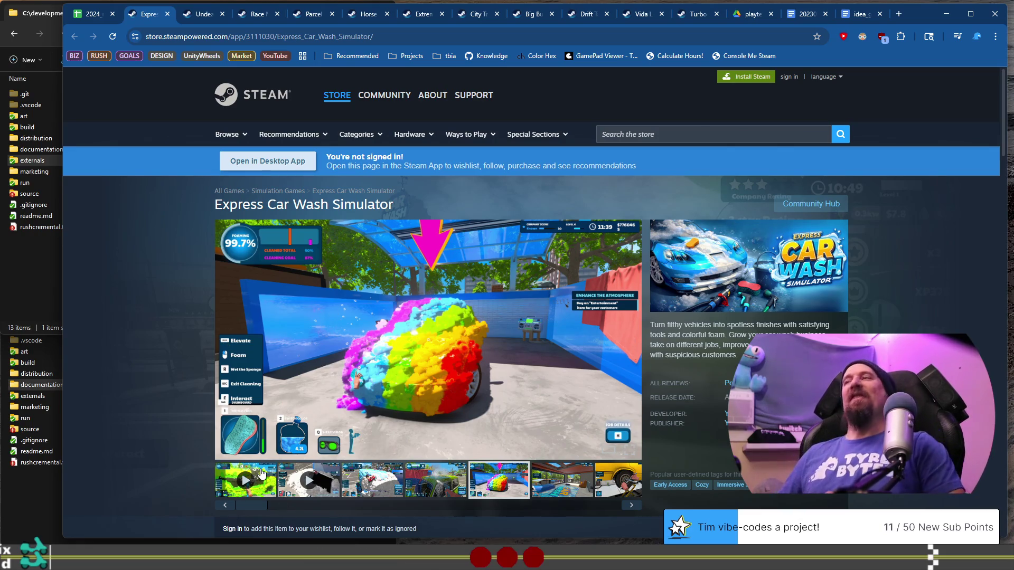
# Copy the Express Car Wash Simulator store URL and play its gameplay trailer.
pyautogui.click(300, 37)
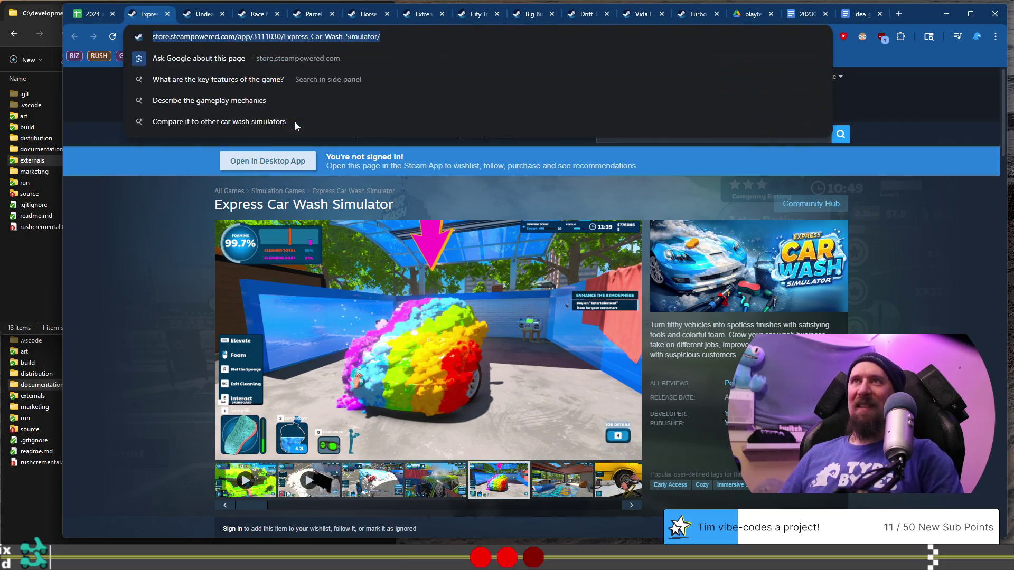
pyautogui.press('BackSpace')
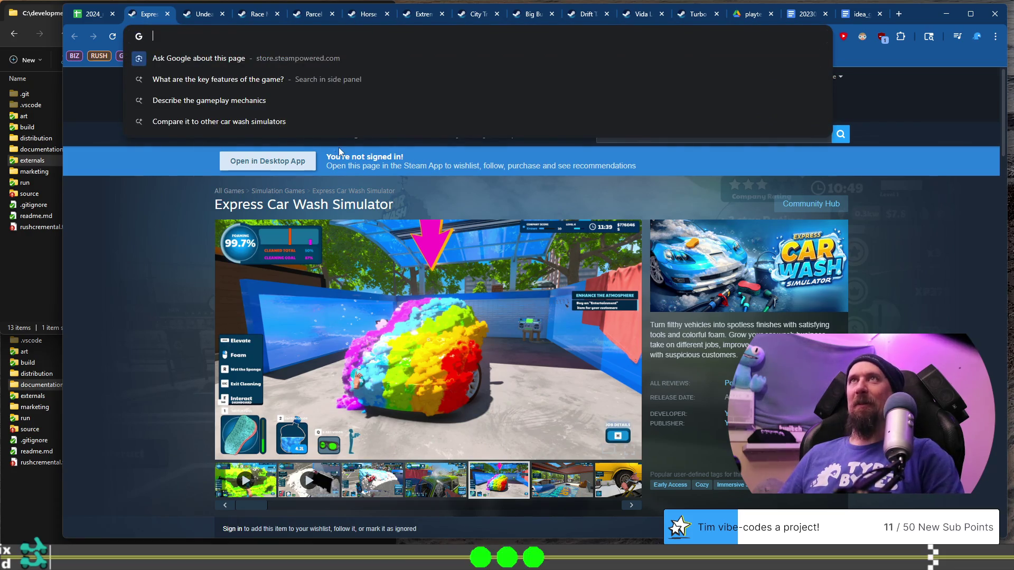
pyautogui.click(250, 470)
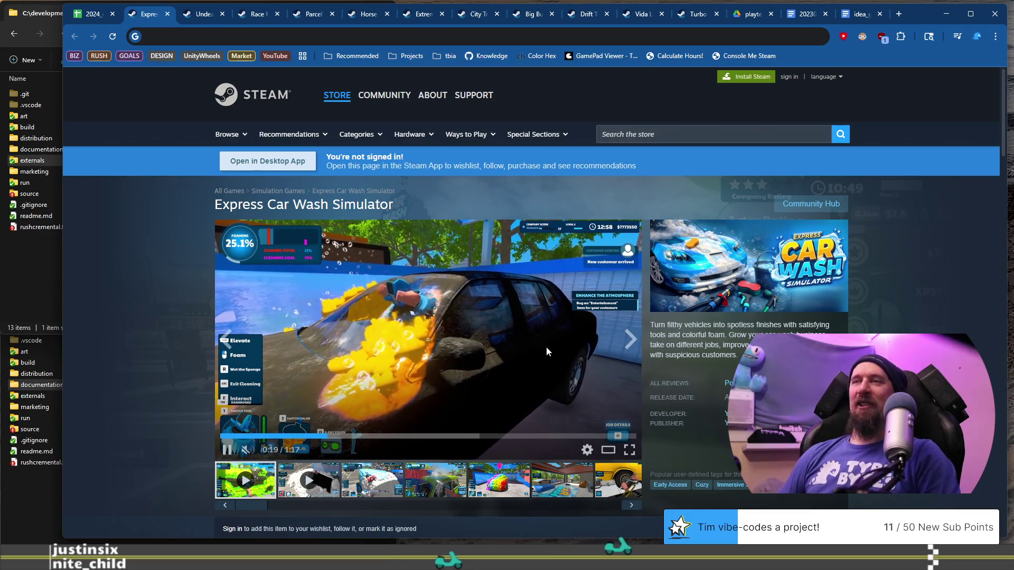
# Scroll through the Express Car Wash Simulator page, then request its demo and confirm Steam is installed.
pyautogui.scroll(-4, 559, 370)
pyautogui.scroll(-3, 559, 366)
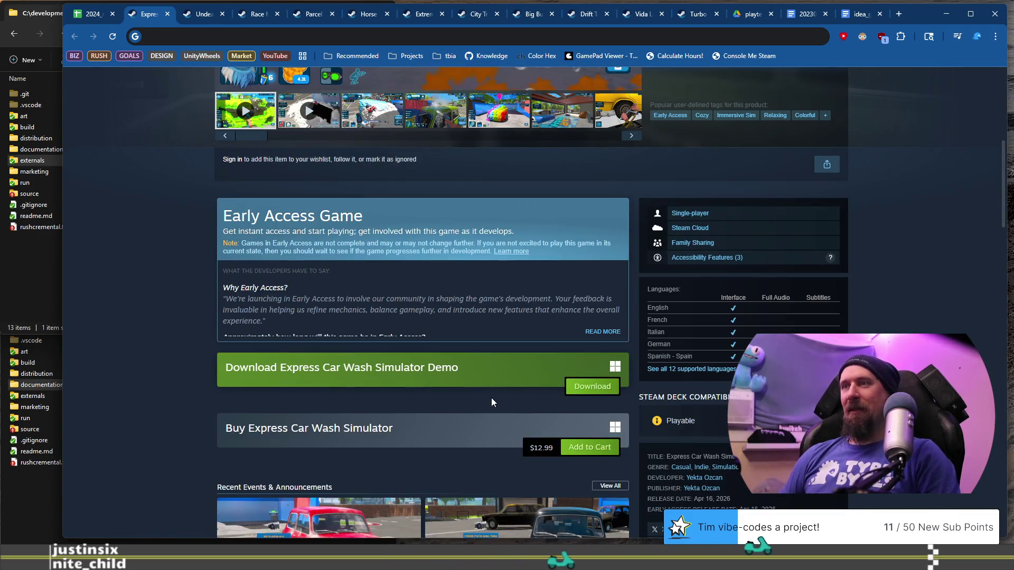
pyautogui.scroll(6, 480, 411)
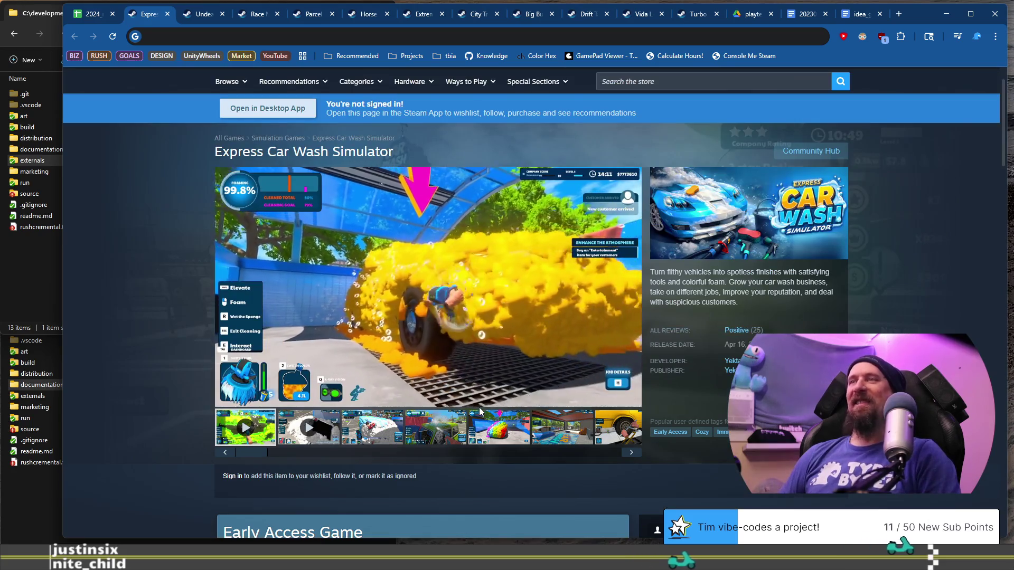
pyautogui.scroll(1, 480, 412)
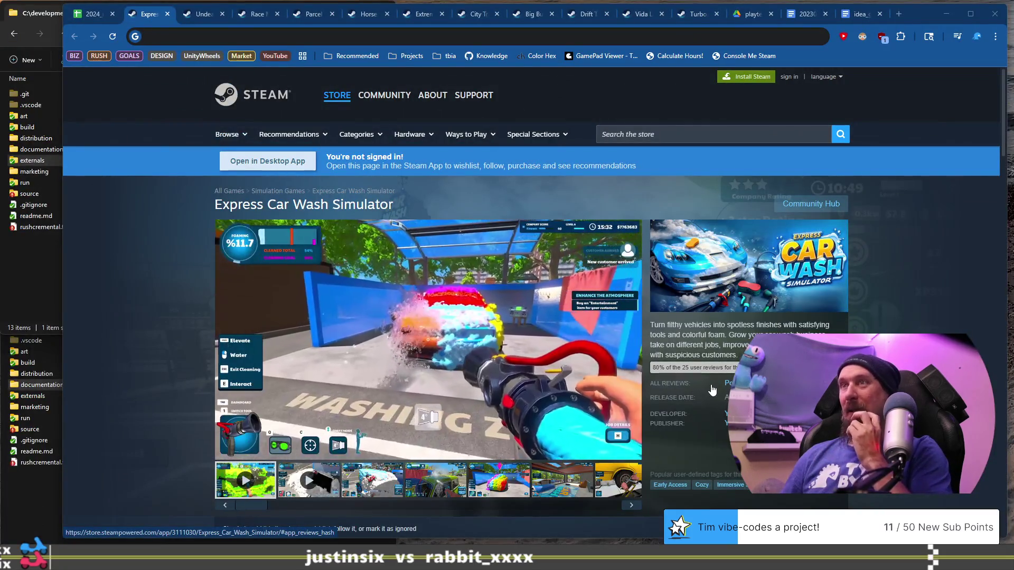
pyautogui.scroll(-5, 702, 391)
pyautogui.scroll(-2, 637, 389)
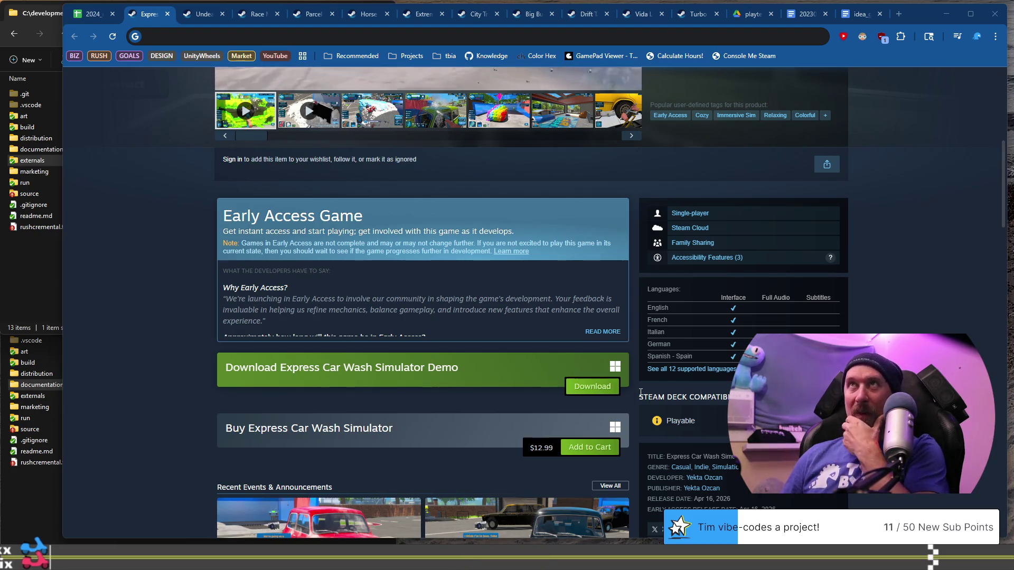
pyautogui.scroll(-4, 330, 354)
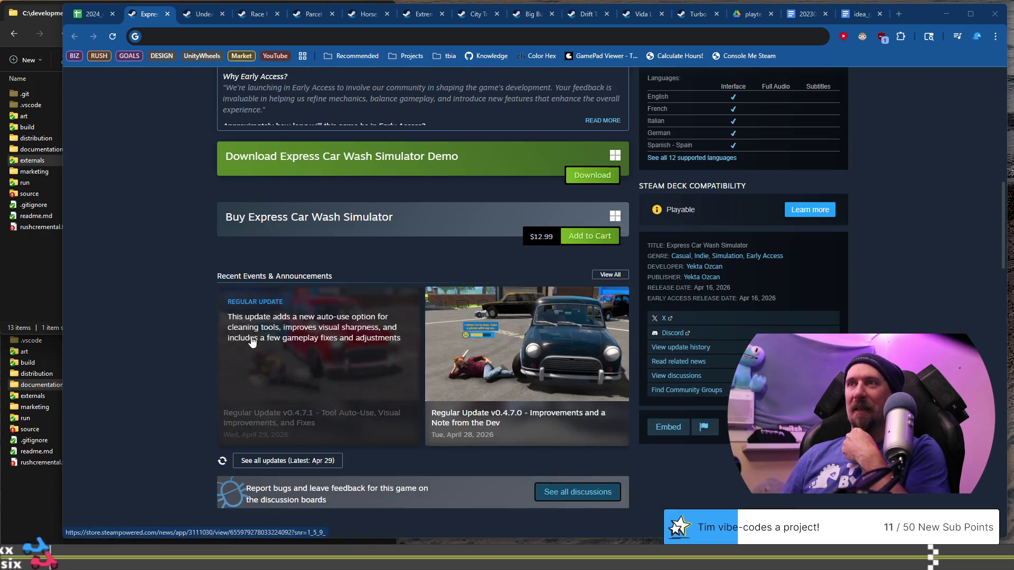
pyautogui.scroll(3, 251, 338)
pyautogui.scroll(-2, 251, 338)
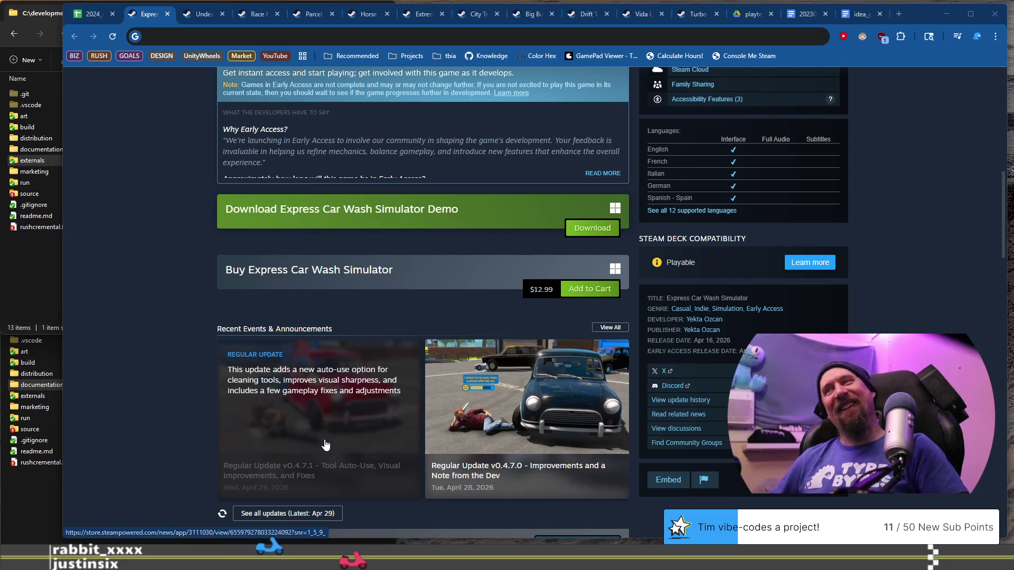
pyautogui.click(592, 228)
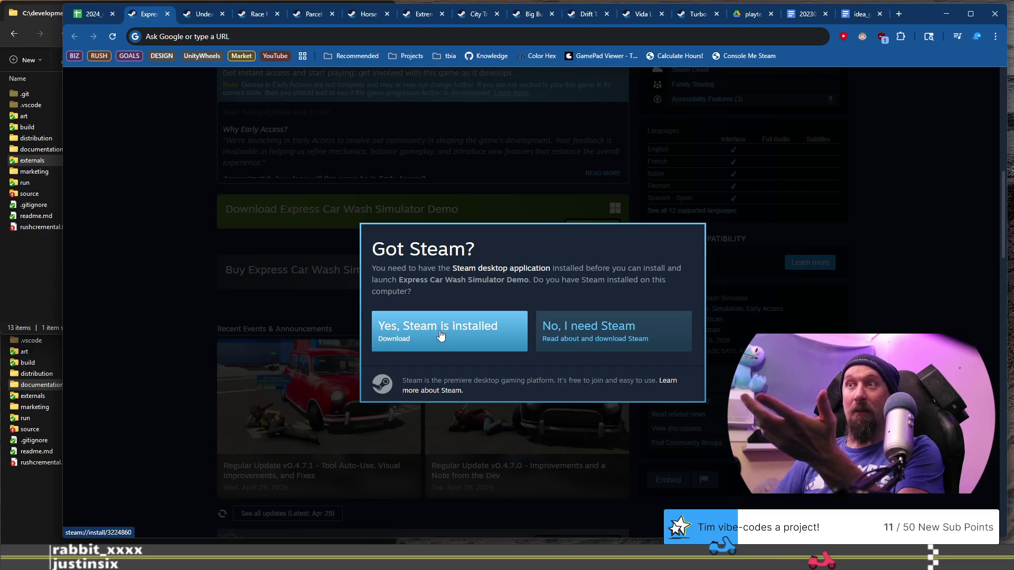
pyautogui.click(440, 336)
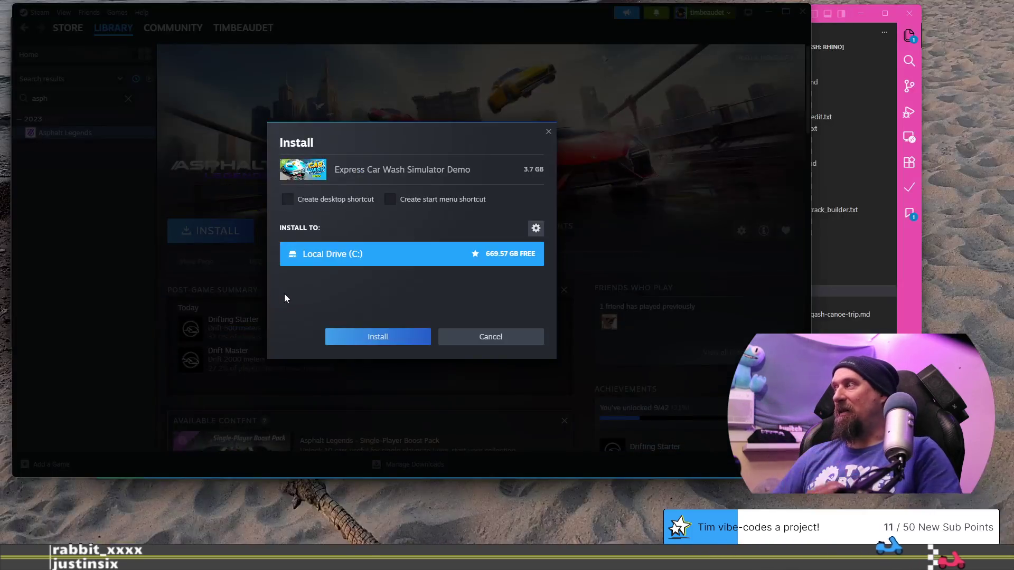
# Install the Express Car Wash Simulator Demo to drive C:, clear the library search, and open the demo's page.
pyautogui.click(382, 338)
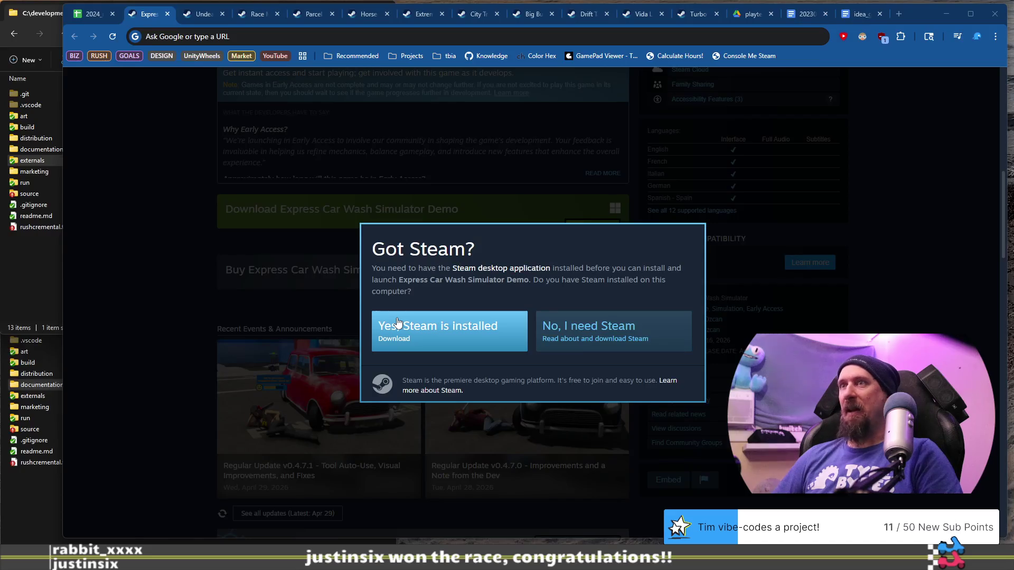
pyautogui.click(174, 279)
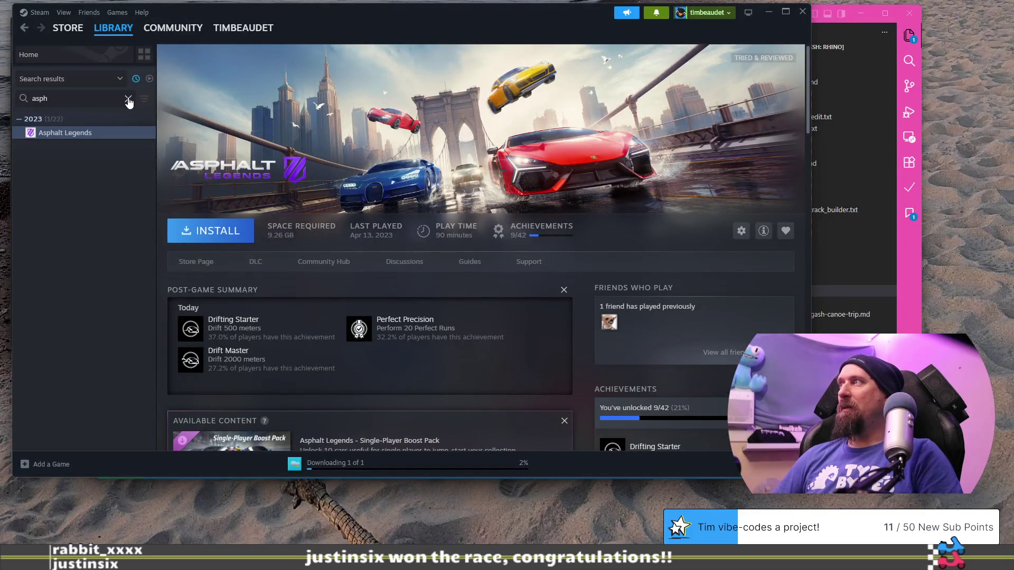
pyautogui.click(127, 99)
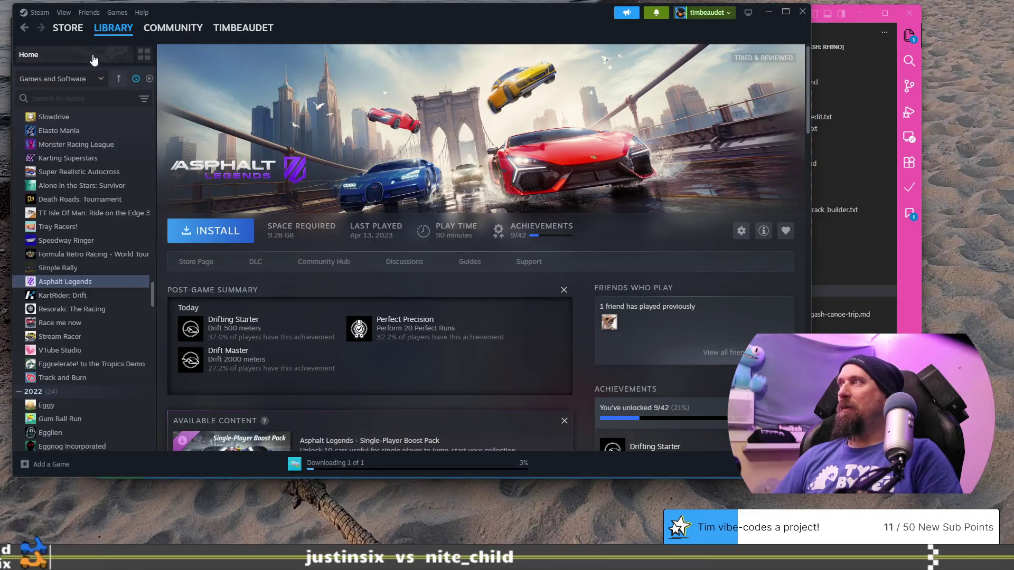
pyautogui.scroll(5, 94, 143)
pyautogui.scroll(10, 96, 141)
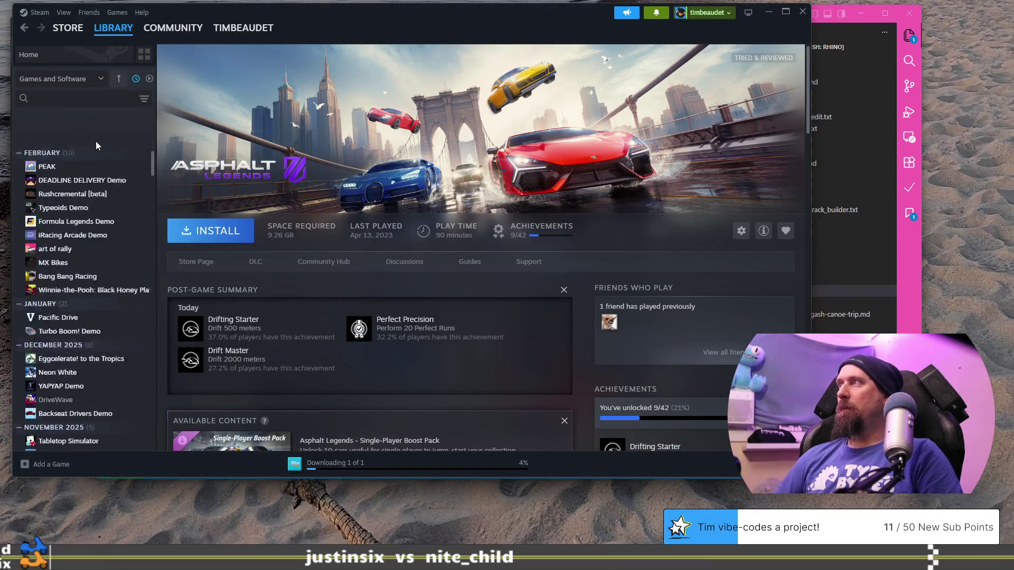
pyautogui.hotkey('alt', 'Tab')
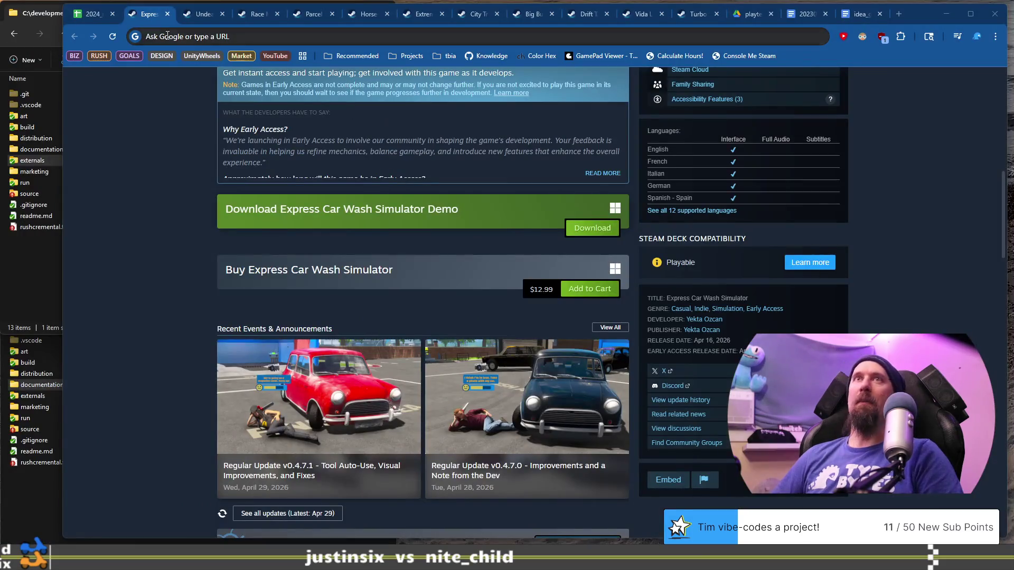
pyautogui.hotkey('alt', 'Tab')
pyautogui.click(95, 138)
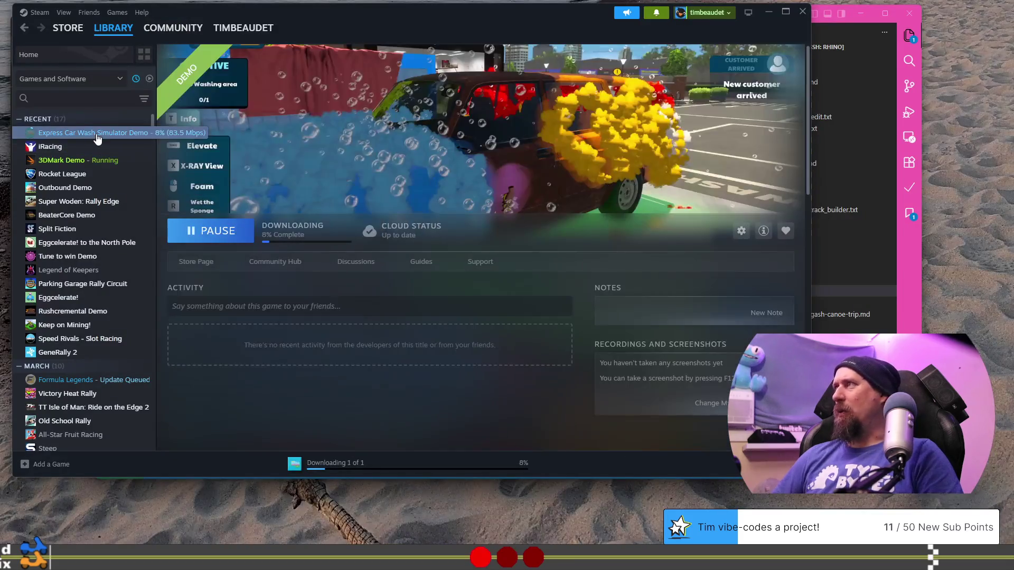
# Pause and resume the Express Car Wash Simulator Demo download in the Steam library, then switch to Chrome.
pyautogui.click(216, 235)
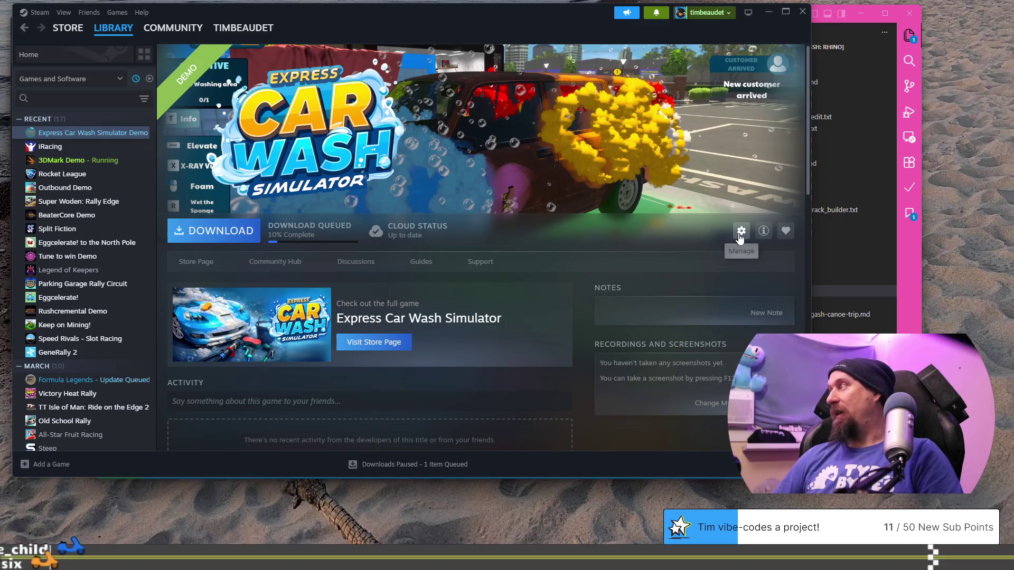
pyautogui.click(311, 227)
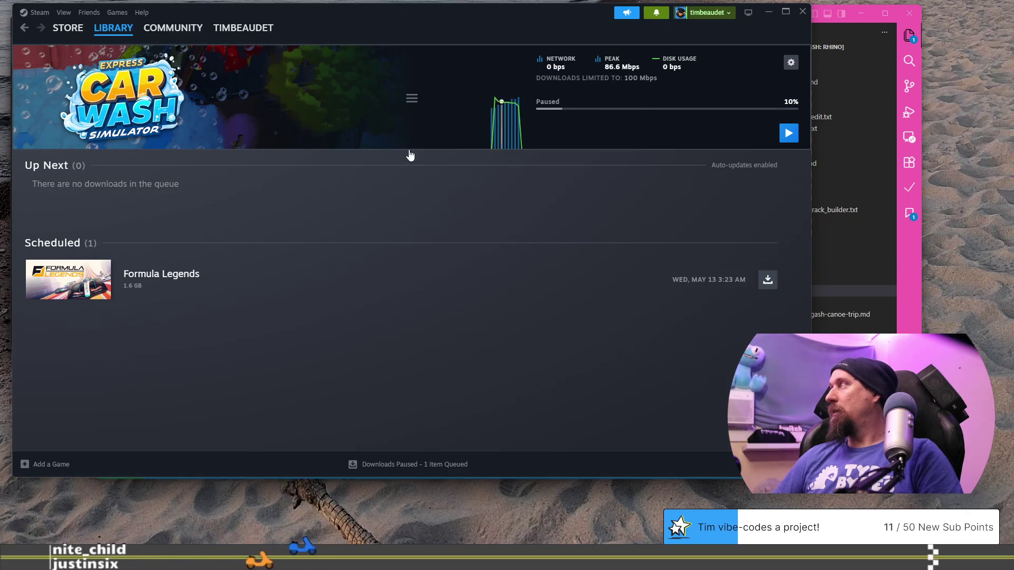
pyautogui.click(24, 32)
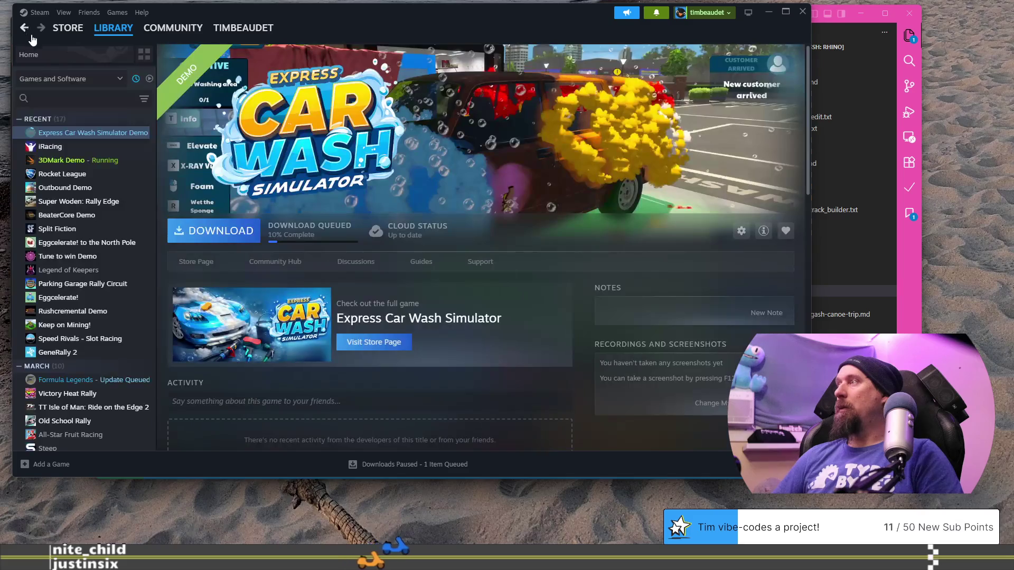
pyautogui.click(235, 234)
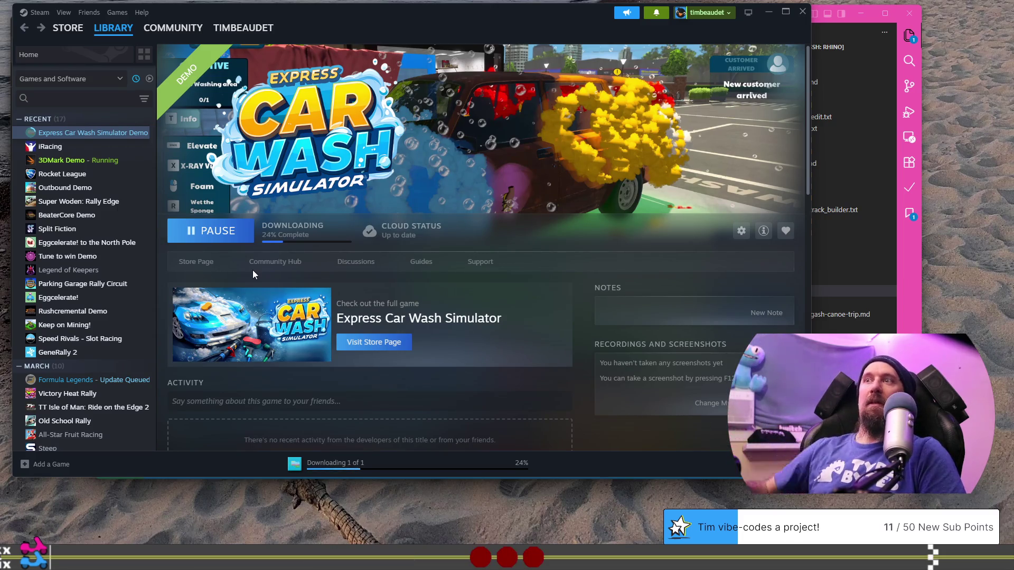
pyautogui.hotkey('alt', 'Tab')
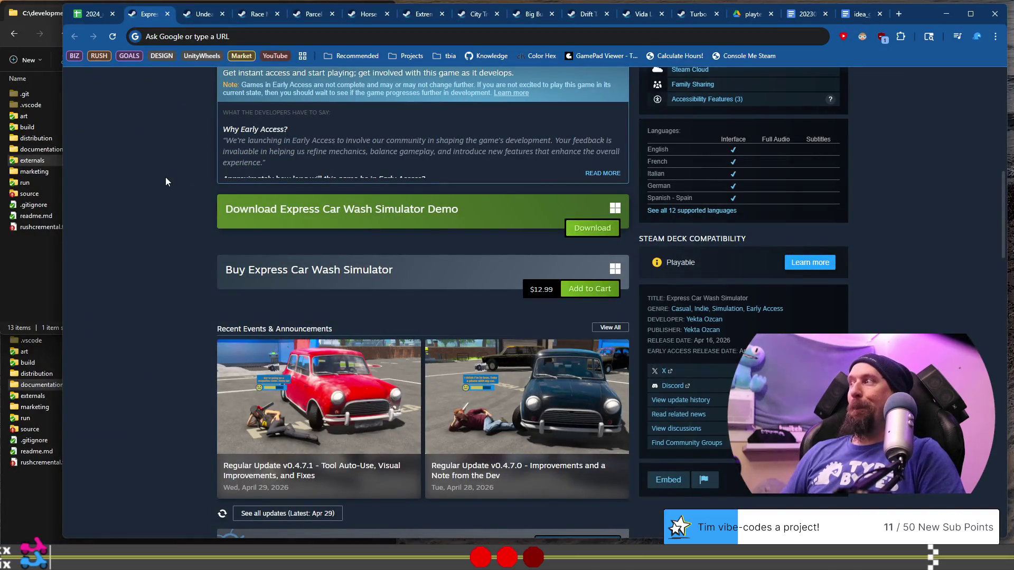
# Pause the demo download again, resume it from the Downloads page, and return to the store page.
pyautogui.scroll(4, 176, 353)
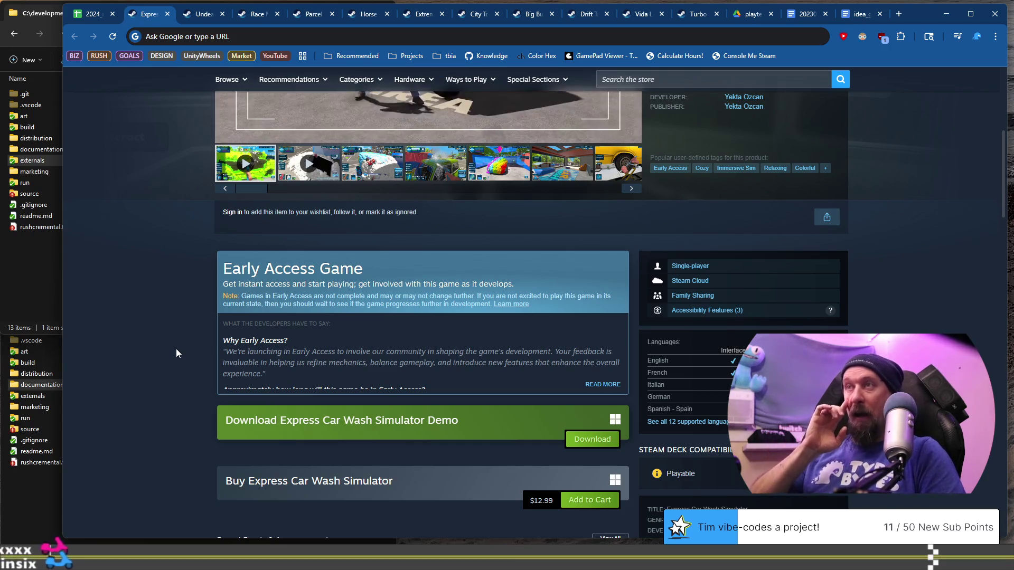
pyautogui.scroll(4, 176, 349)
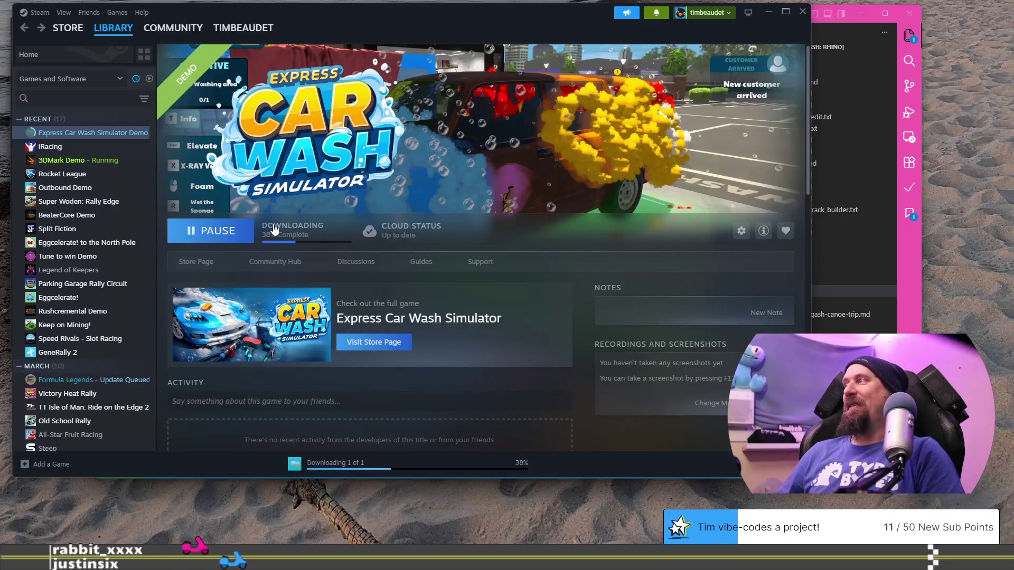
pyautogui.click(235, 231)
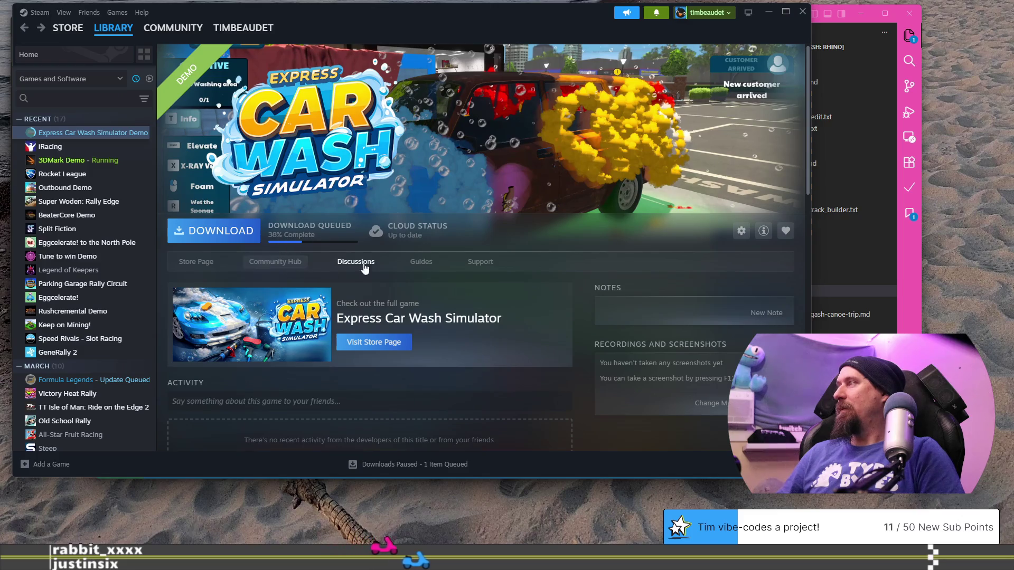
pyautogui.click(327, 235)
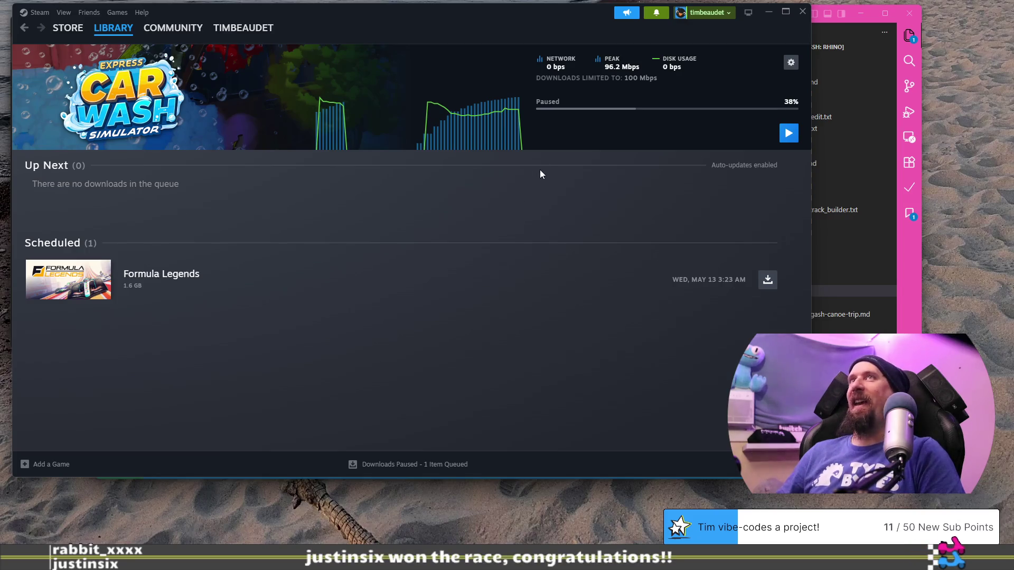
pyautogui.click(789, 135)
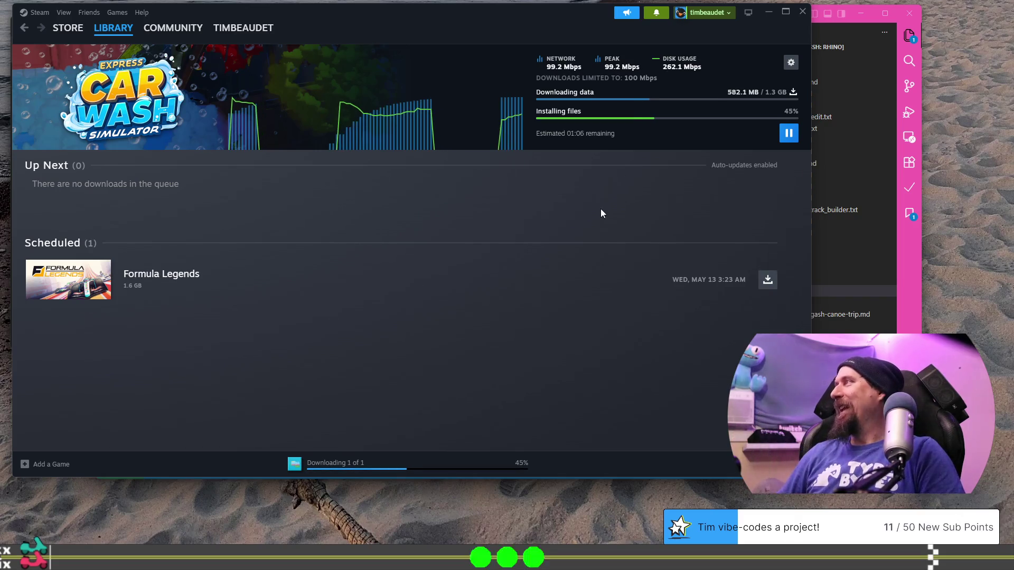
pyautogui.hotkey('alt', 'Tab')
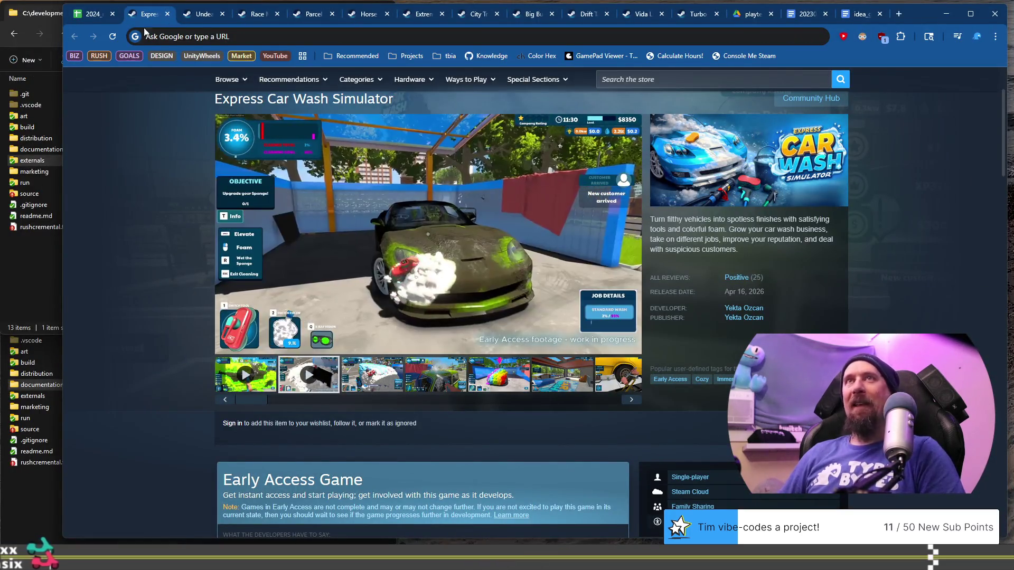
# Open Project Dejavu's Steam store page from its row's link preview in the spreadsheet.
pyautogui.click(92, 19)
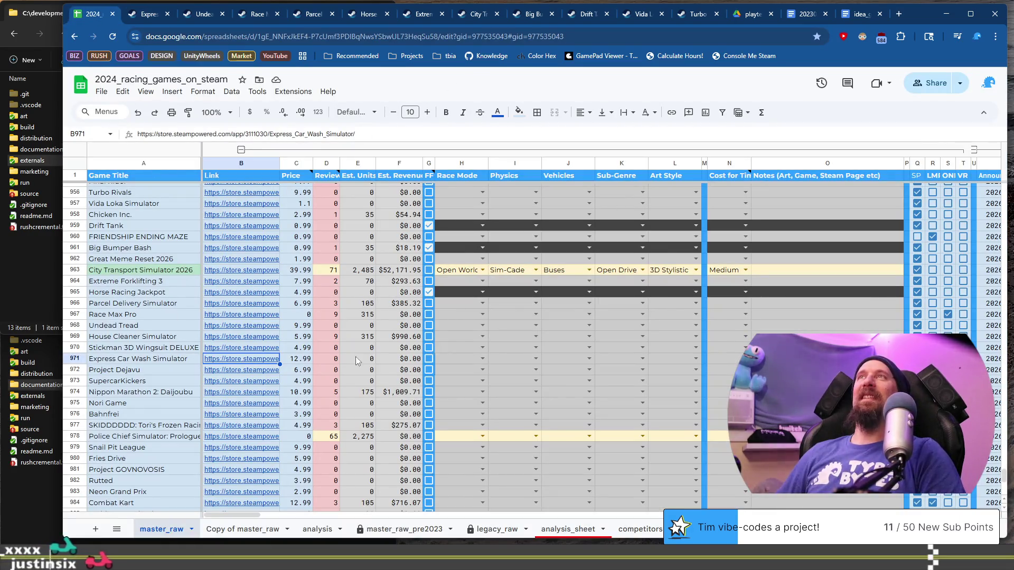
pyautogui.moveTo(241, 355)
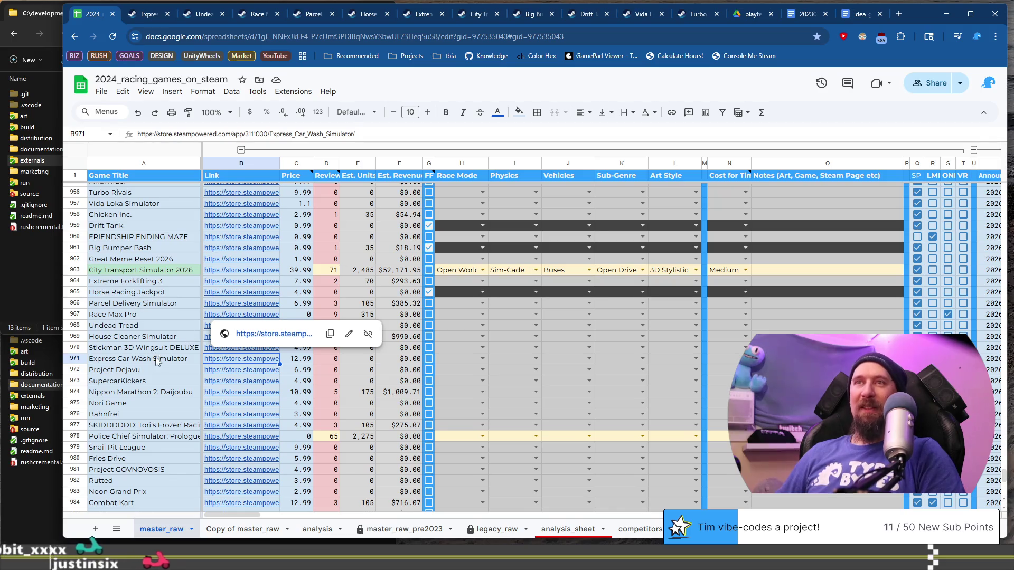
pyautogui.click(150, 372)
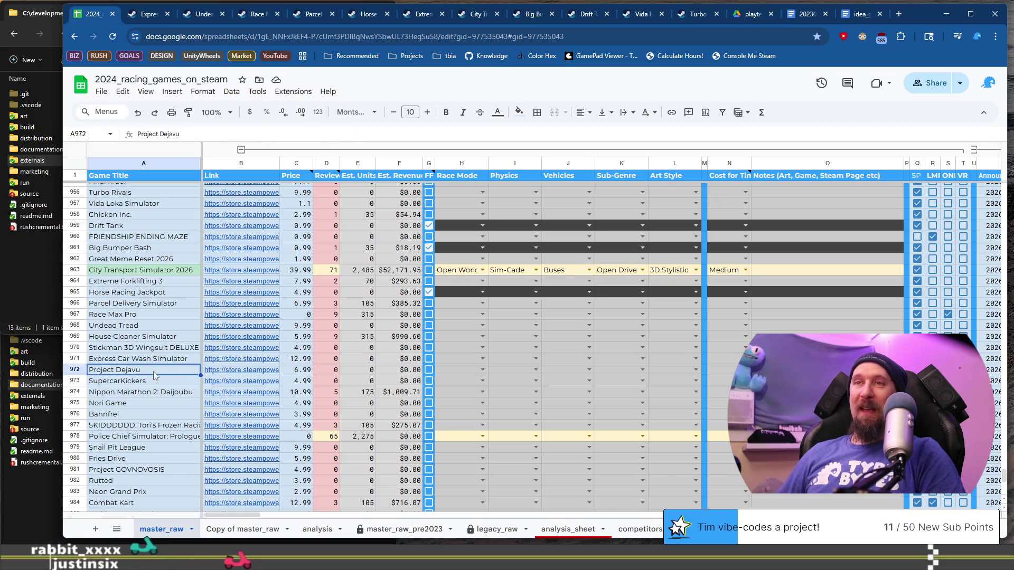
pyautogui.click(218, 371)
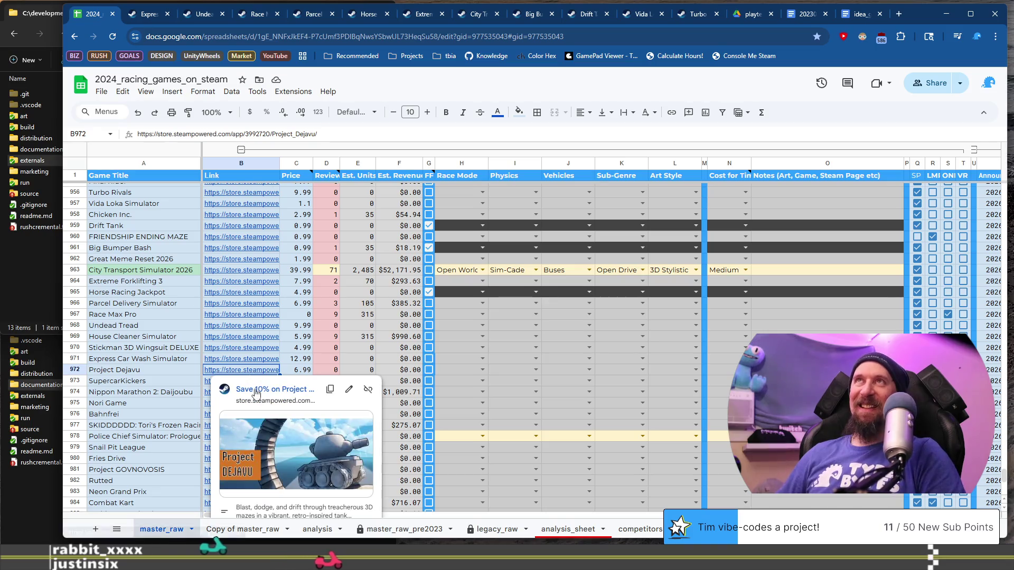
pyautogui.click(255, 391)
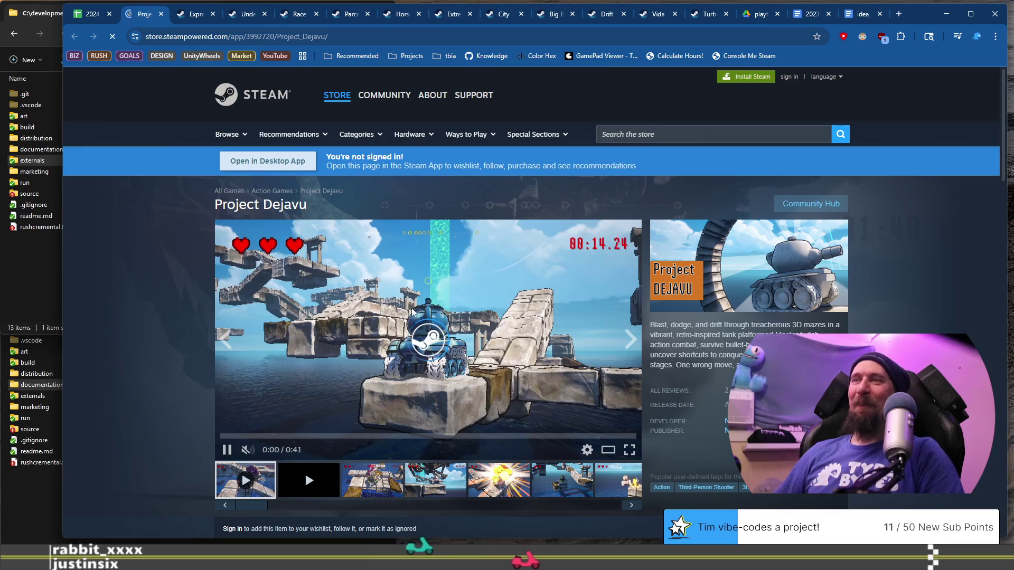
# Browse Project Dejavu's screenshots, including the explosion shot, and play its gameplay videos.
pyautogui.scroll(-1, 365, 390)
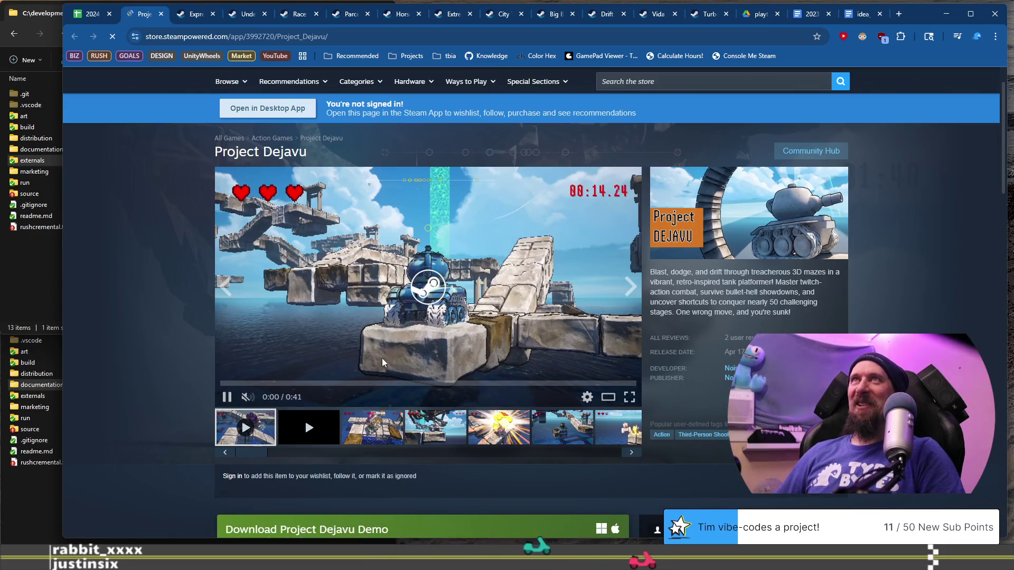
pyautogui.click(373, 428)
pyautogui.click(436, 428)
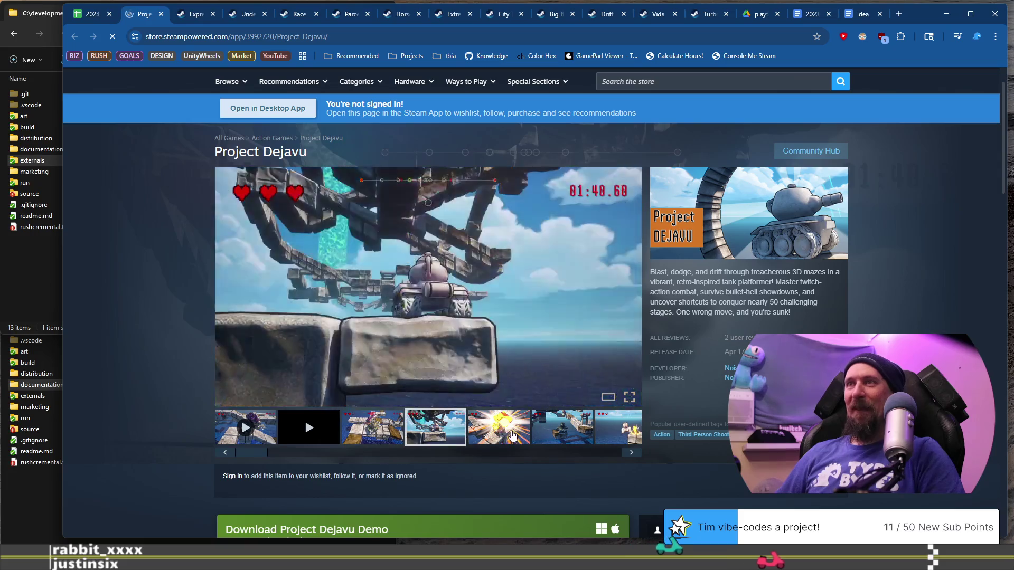
pyautogui.click(512, 435)
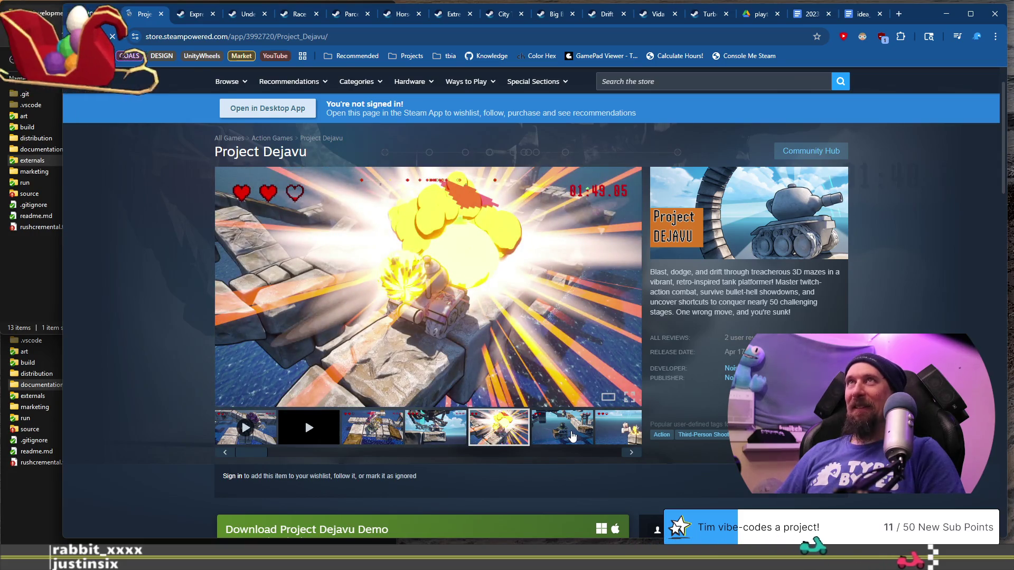
pyautogui.click(572, 437)
pyautogui.click(618, 431)
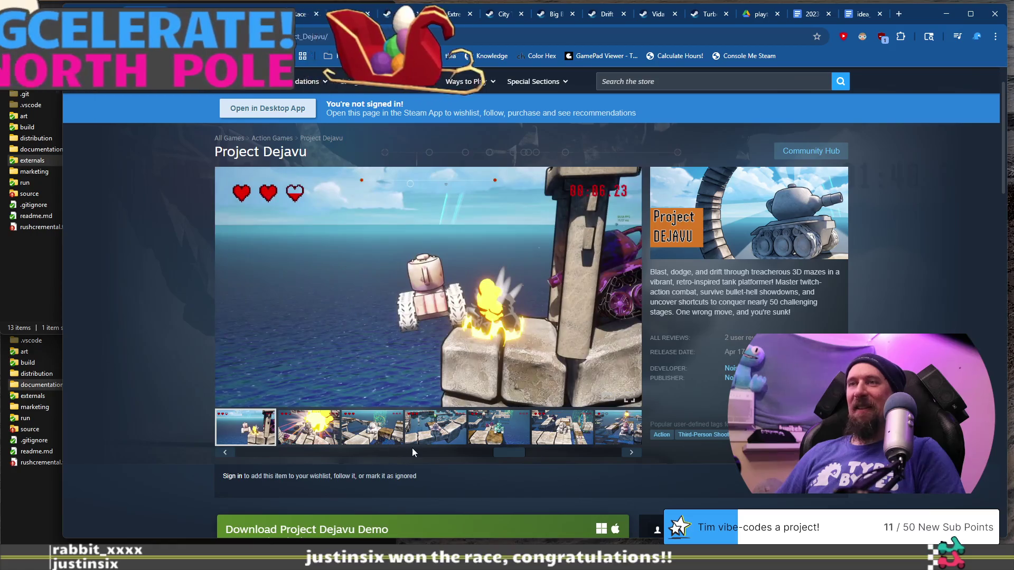
pyautogui.moveTo(507, 453)
pyautogui.mouseDown()
pyautogui.moveTo(600, 453)
pyautogui.moveTo(537, 450)
pyautogui.mouseUp()
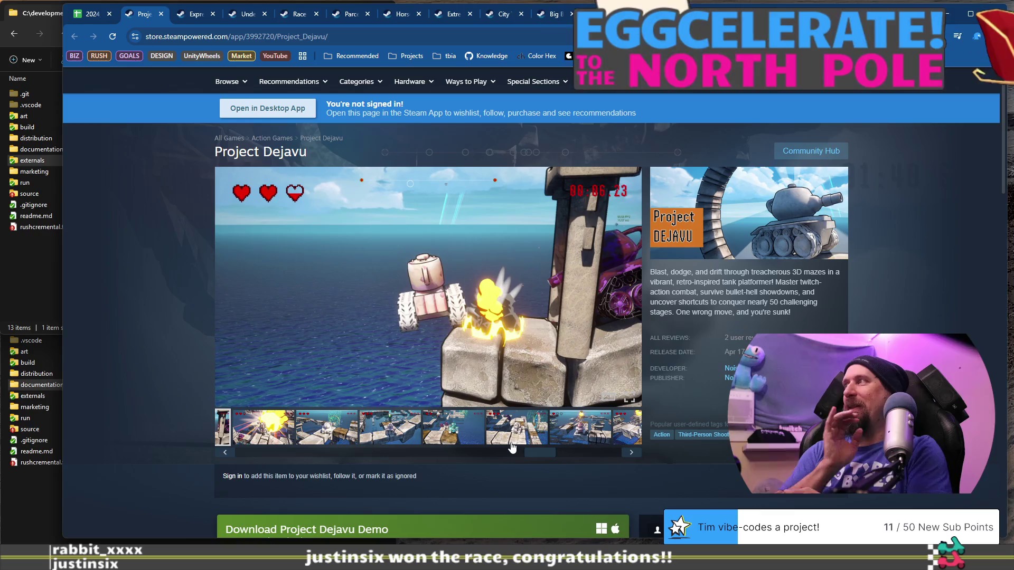
pyautogui.hotkey('alt', 'Tab')
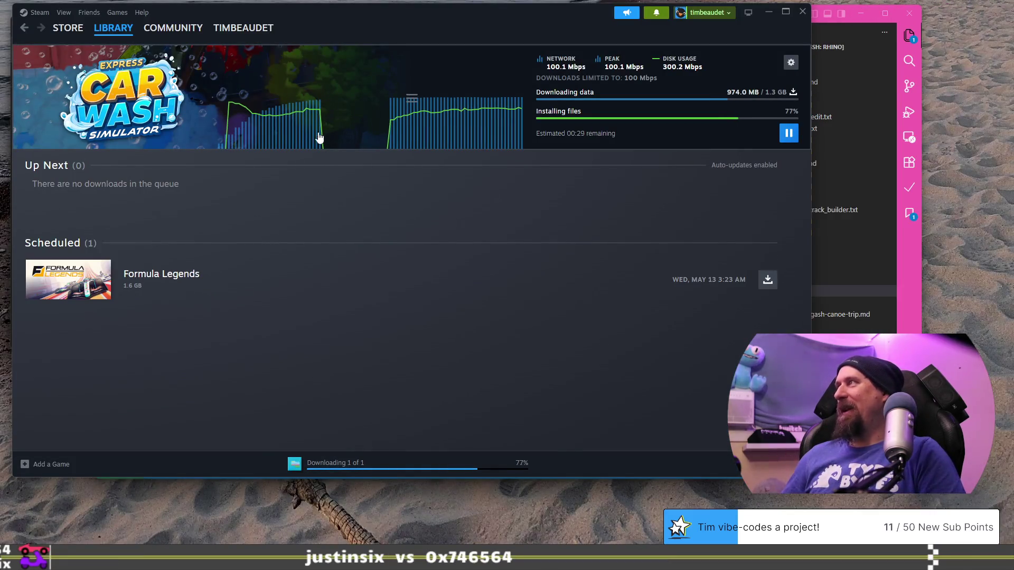
pyautogui.hotkey('alt', 'Tab')
pyautogui.click(370, 438)
pyautogui.click(337, 432)
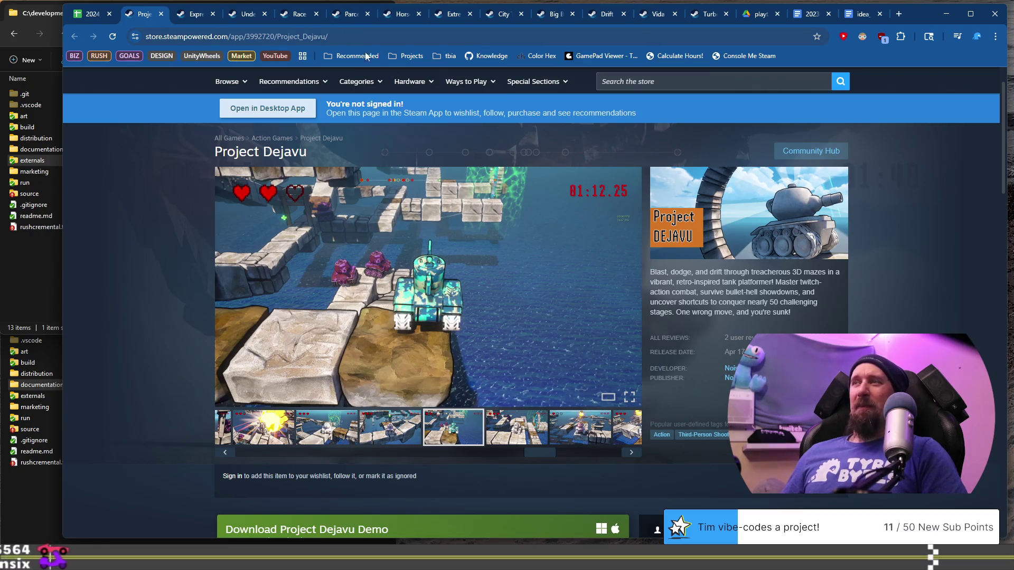
# Read through Project Dejavu's description, then close its page to return to the sheet.
pyautogui.moveTo(691, 281)
pyautogui.mouseDown()
pyautogui.moveTo(821, 287)
pyautogui.moveTo(735, 302)
pyautogui.mouseUp()
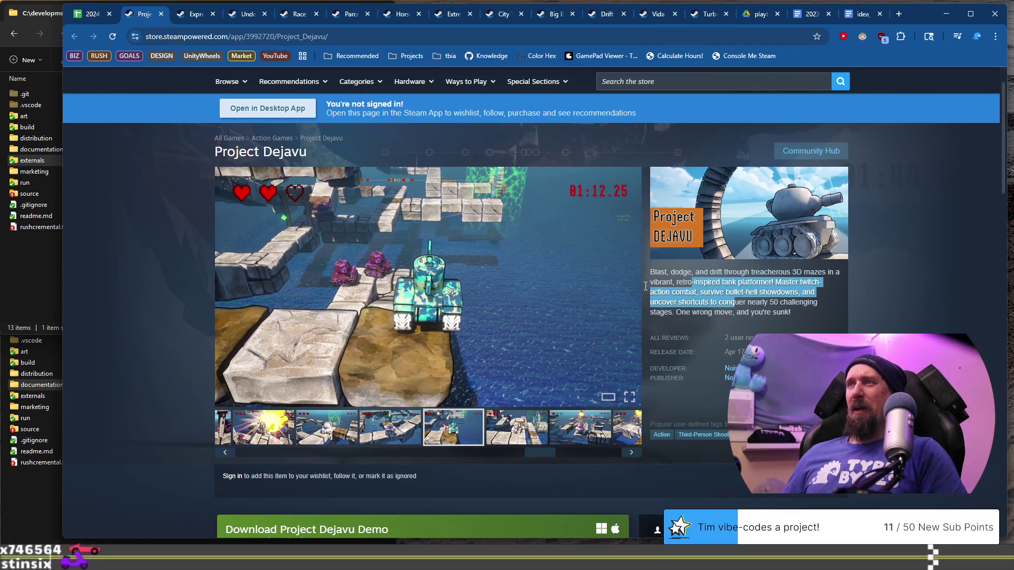
pyautogui.scroll(-5, 350, 277)
pyautogui.scroll(-4, 343, 274)
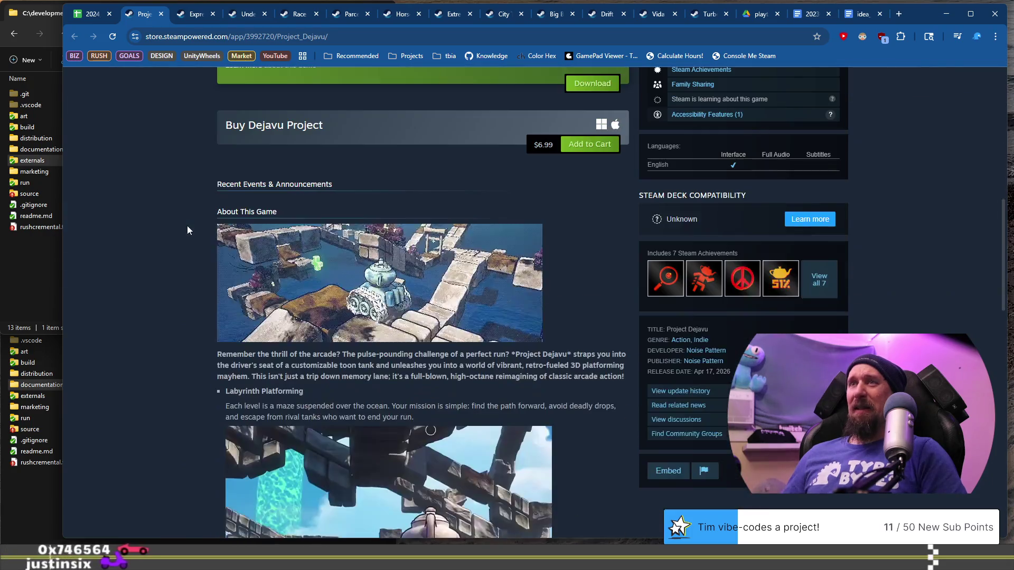
pyautogui.scroll(-3, 187, 226)
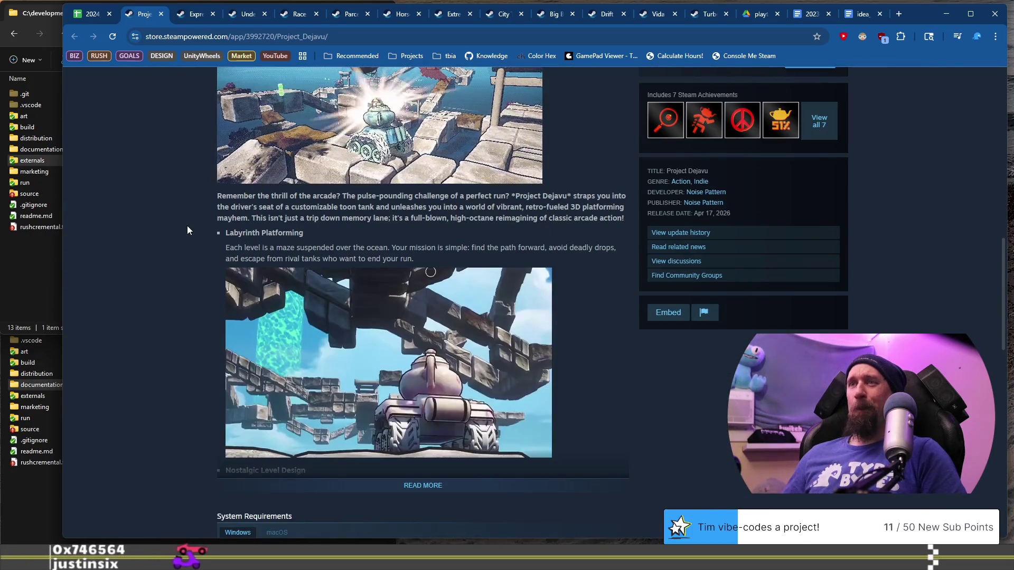
pyautogui.scroll(-4, 187, 226)
pyautogui.scroll(12, 190, 226)
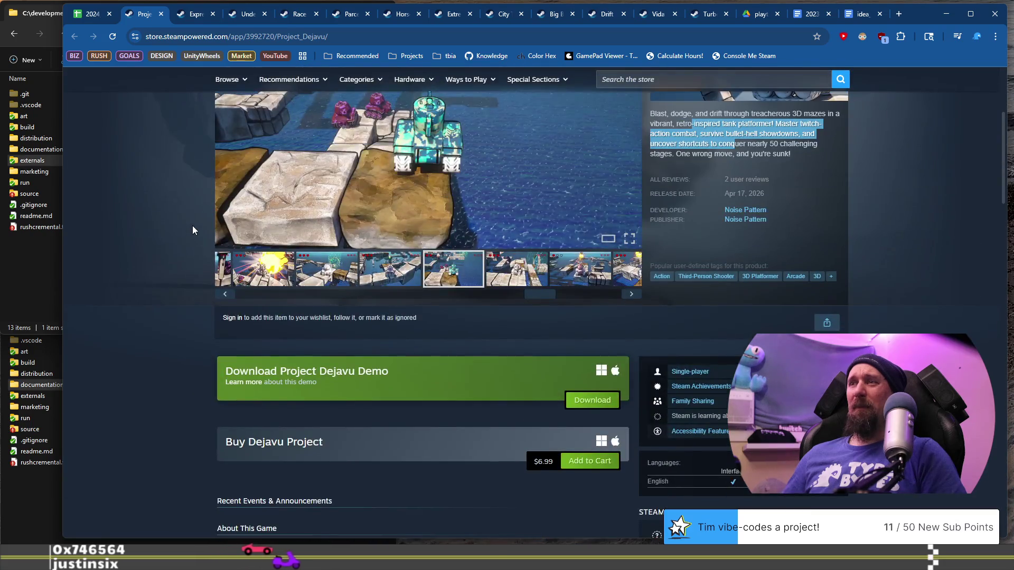
pyautogui.scroll(4, 193, 226)
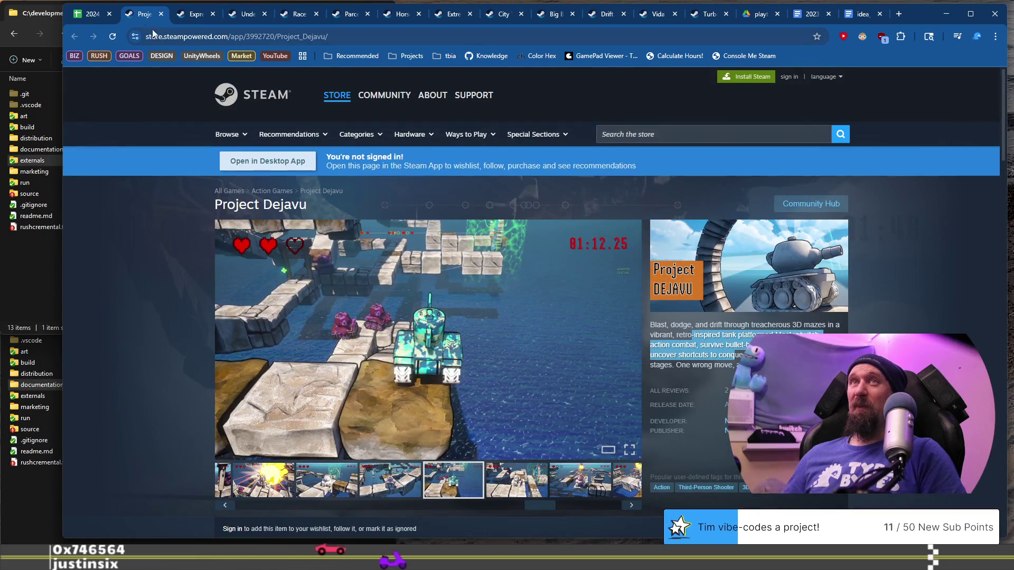
pyautogui.click(160, 15)
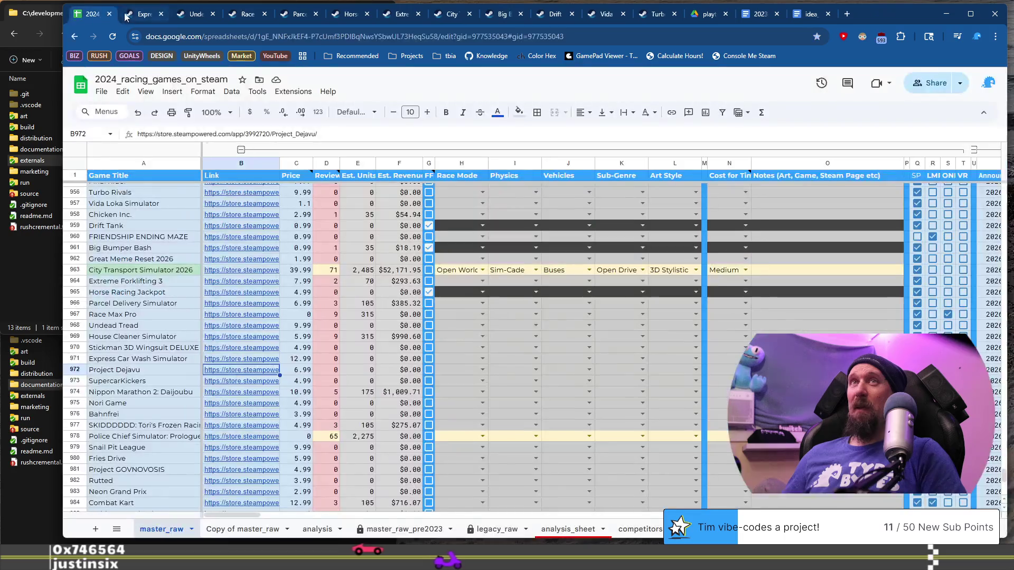
# Tick row 972's FF checkbox for Project Dejavu and open SupercarKickers' Steam page from B973.
pyautogui.click(429, 369)
pyautogui.click(138, 384)
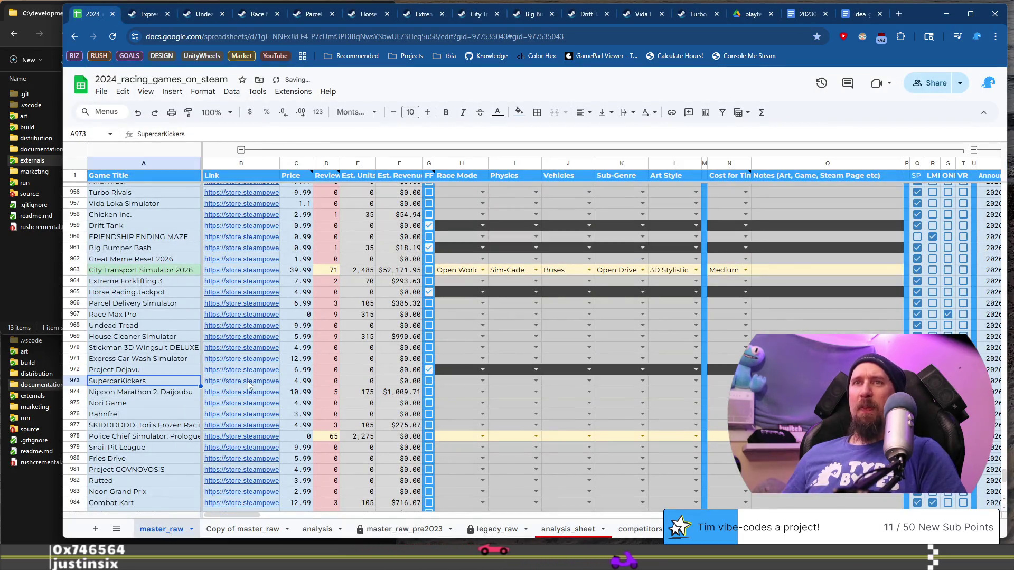
pyautogui.moveTo(247, 386)
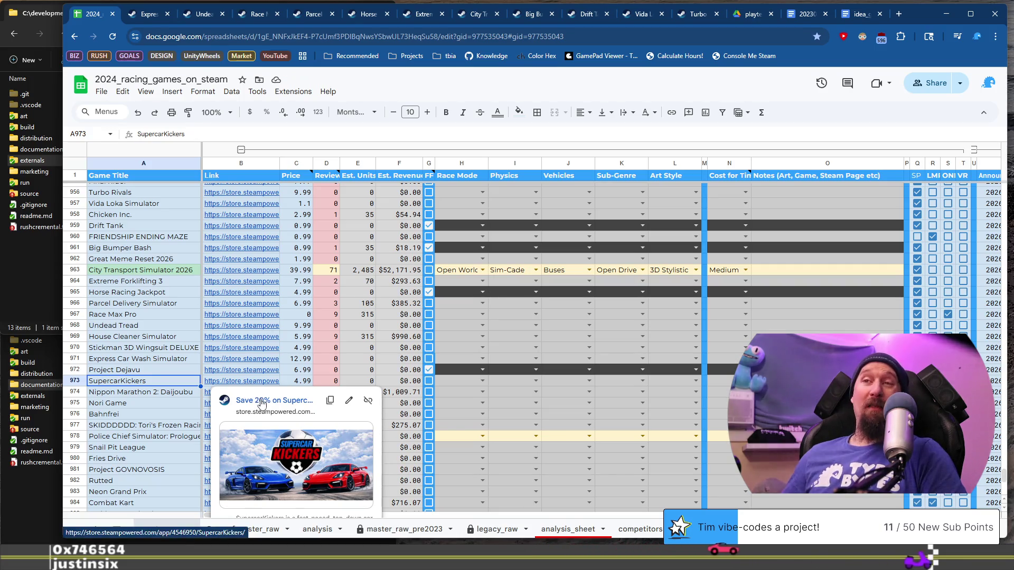
pyautogui.click(259, 400)
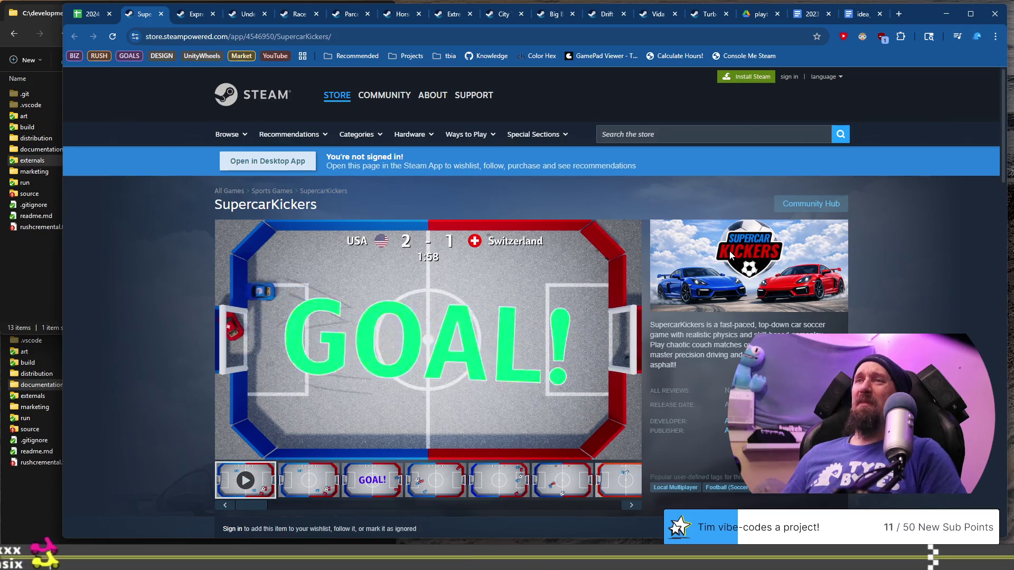
# Scroll through the SupercarKickers top-down car soccer store page, then go back to the spreadsheet.
pyautogui.scroll(-3, 734, 264)
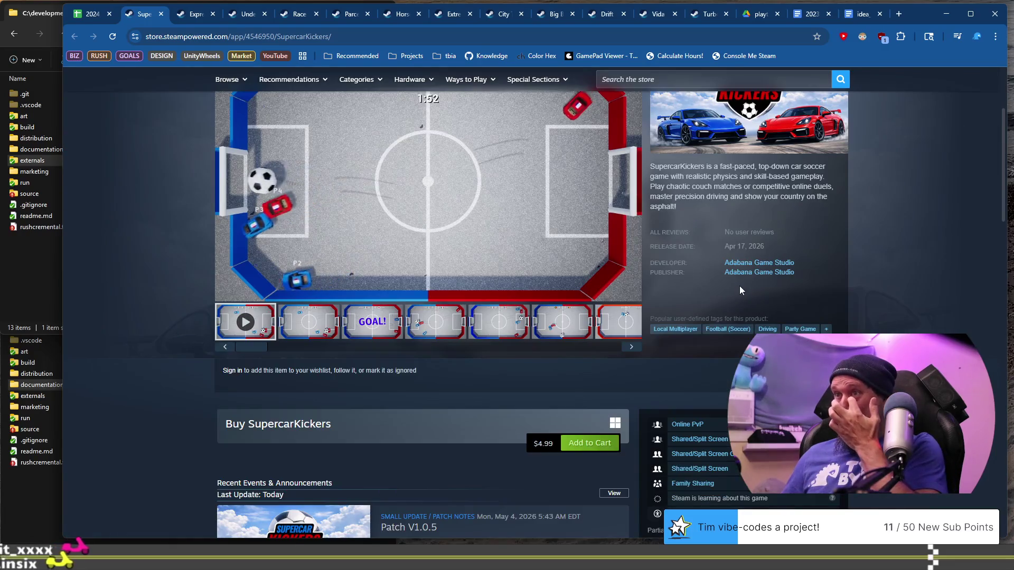
pyautogui.scroll(1, 739, 286)
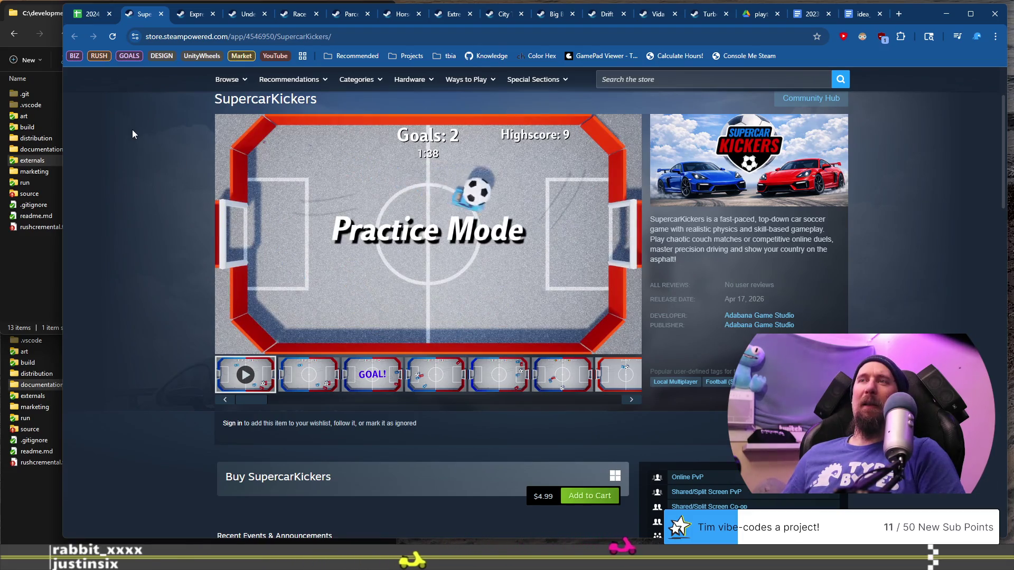
pyautogui.scroll(2, 132, 135)
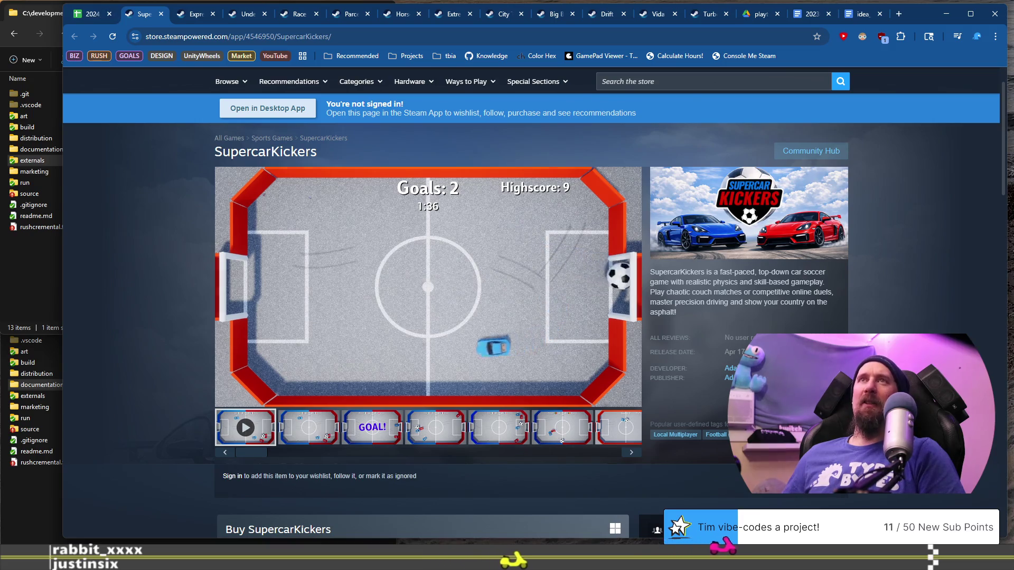
pyautogui.click(82, 13)
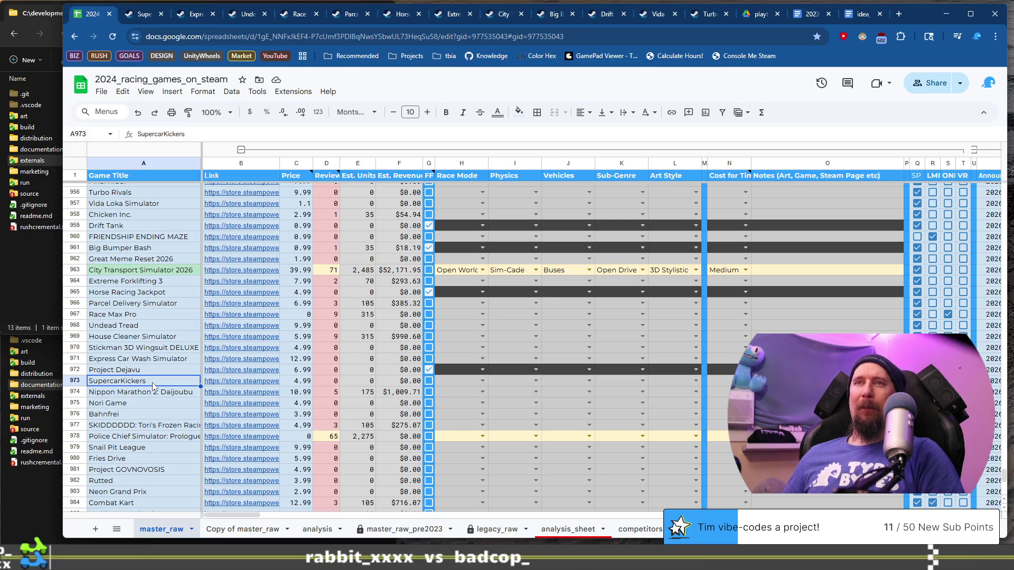
# Set SupercarKickers' Sub-Genre in K973 to Sport.
pyautogui.click(150, 394)
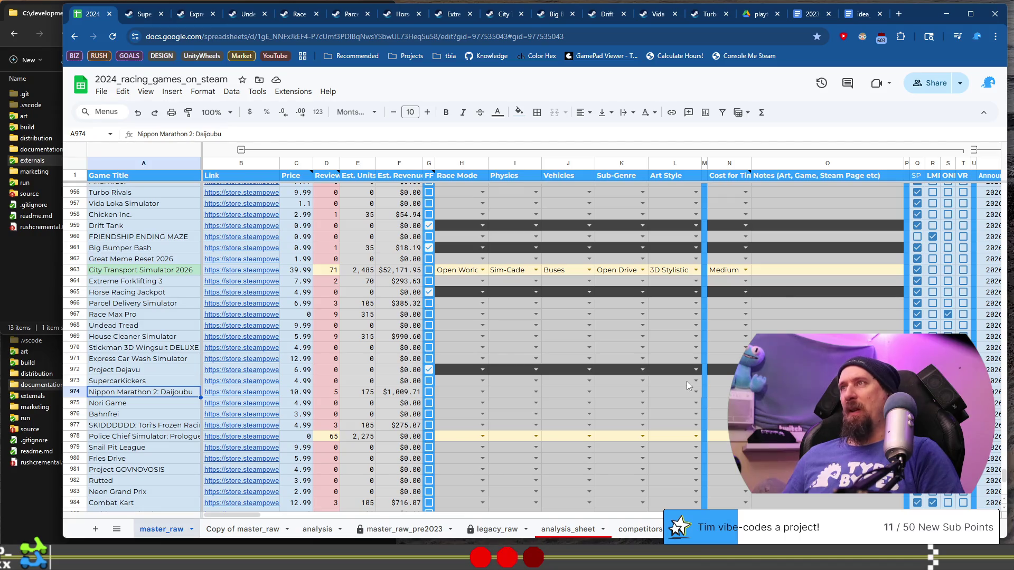
pyautogui.click(639, 380)
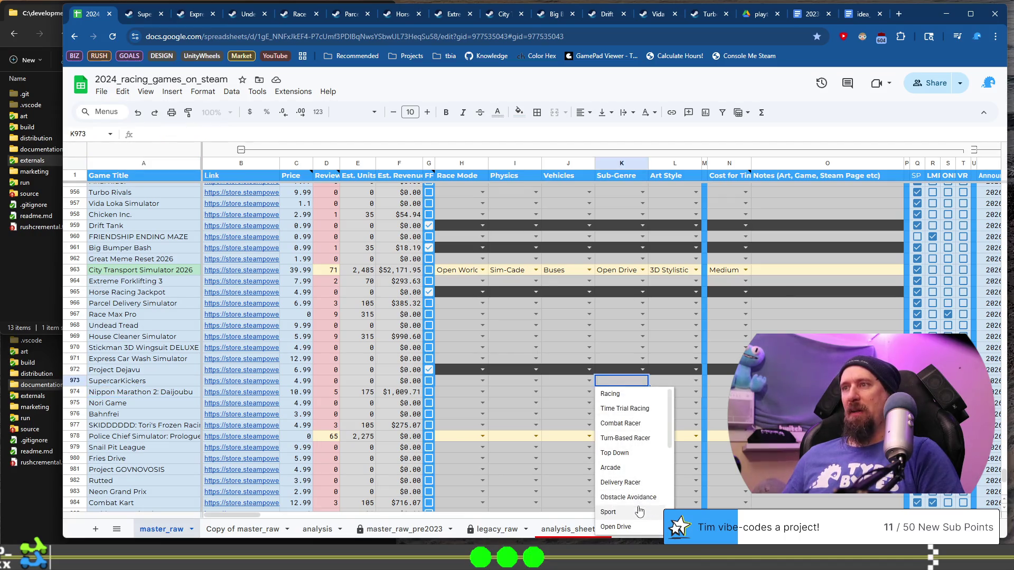
pyautogui.click(608, 512)
# Open Nippon Marathon 2: Daijoubu's Steam store page from the B974 link preview.
pyautogui.click(150, 393)
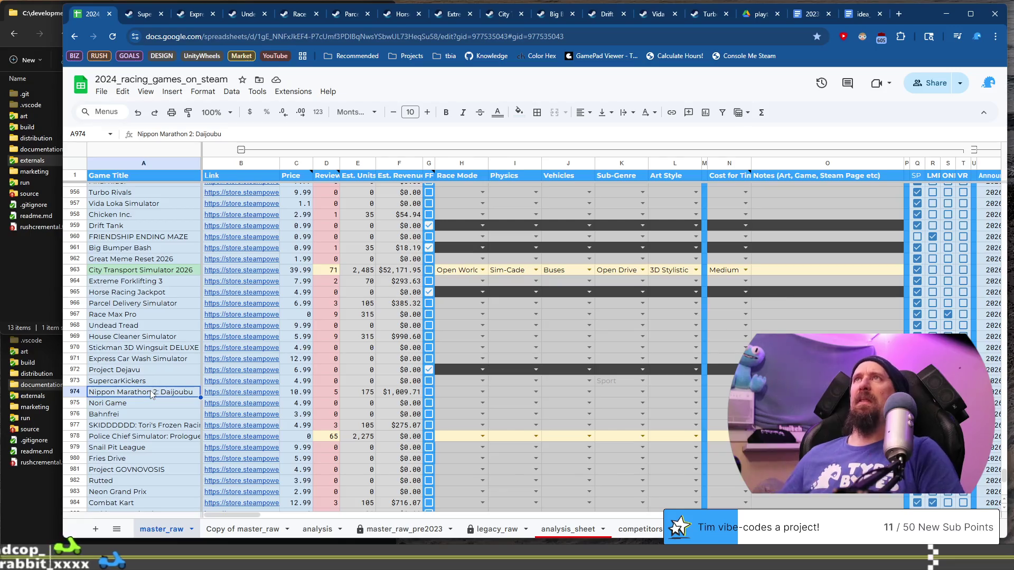
pyautogui.scroll(-1, 158, 359)
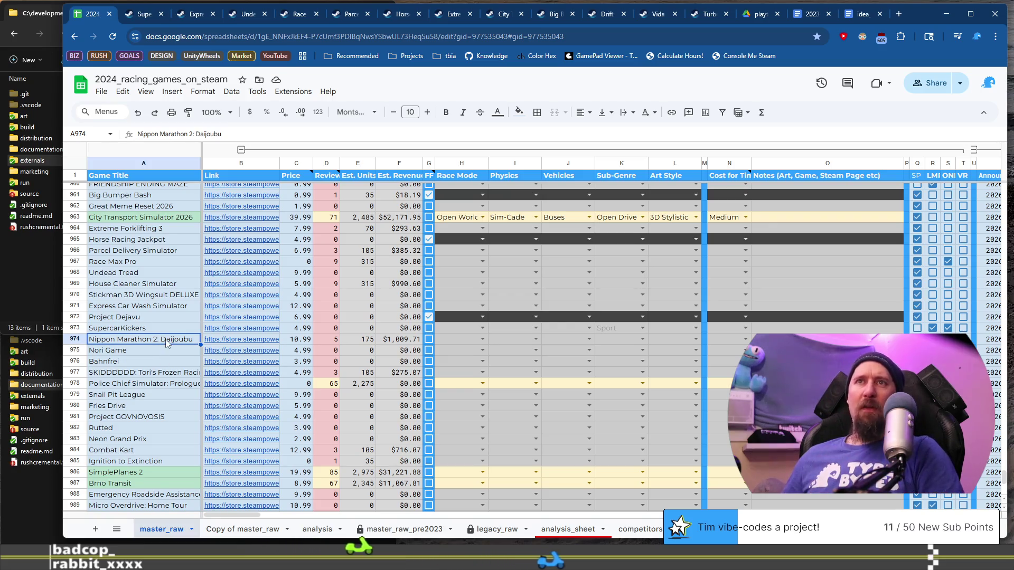
pyautogui.moveTo(217, 343)
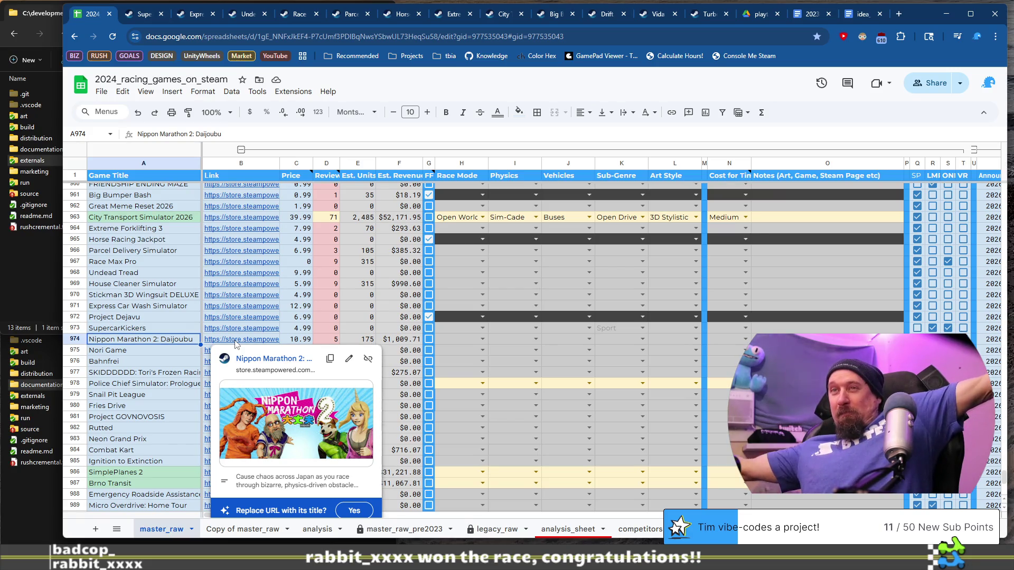
pyautogui.click(163, 332)
pyautogui.click(165, 344)
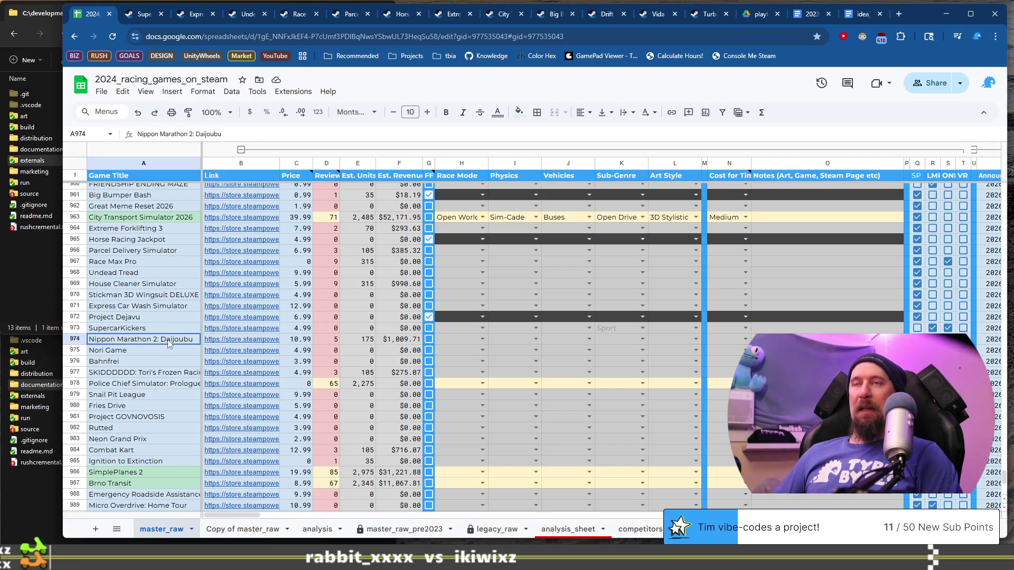
pyautogui.click(242, 341)
pyautogui.click(269, 361)
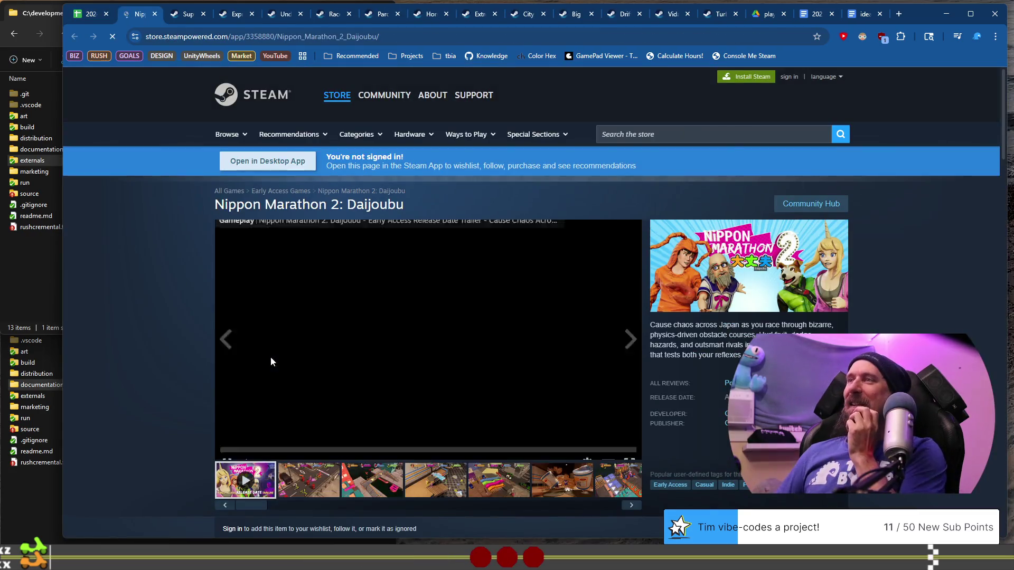
# Look through Nippon Marathon 2's first screenshots, including the noodle cups shot.
pyautogui.click(372, 480)
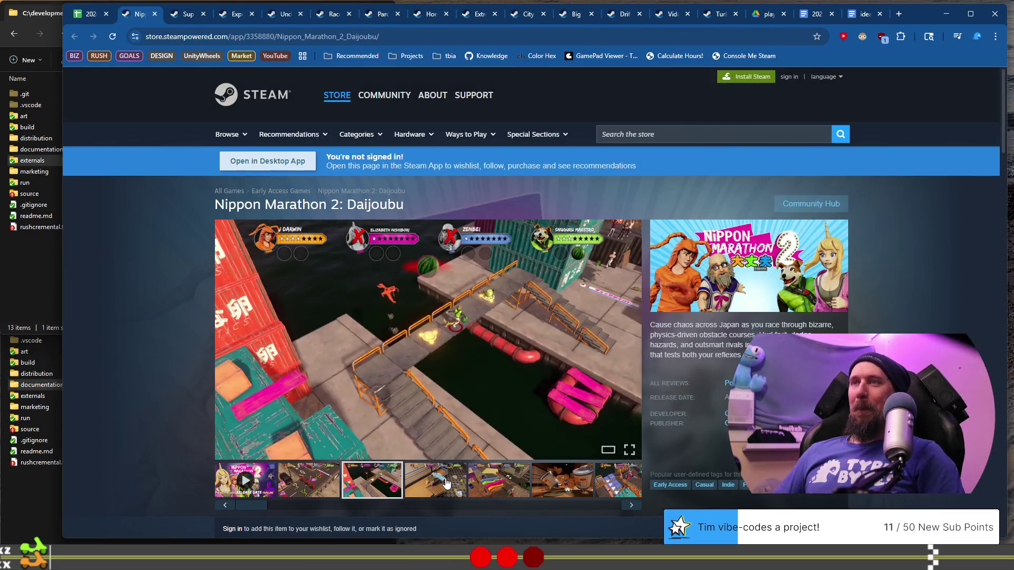
pyautogui.click(446, 482)
pyautogui.click(549, 480)
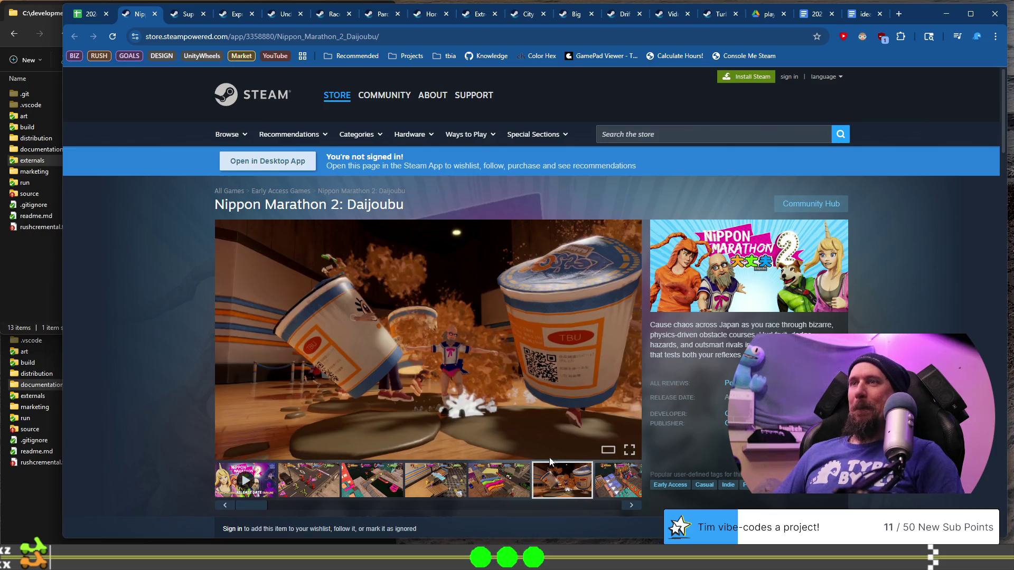
pyautogui.scroll(-4, 546, 422)
pyautogui.scroll(4, 543, 385)
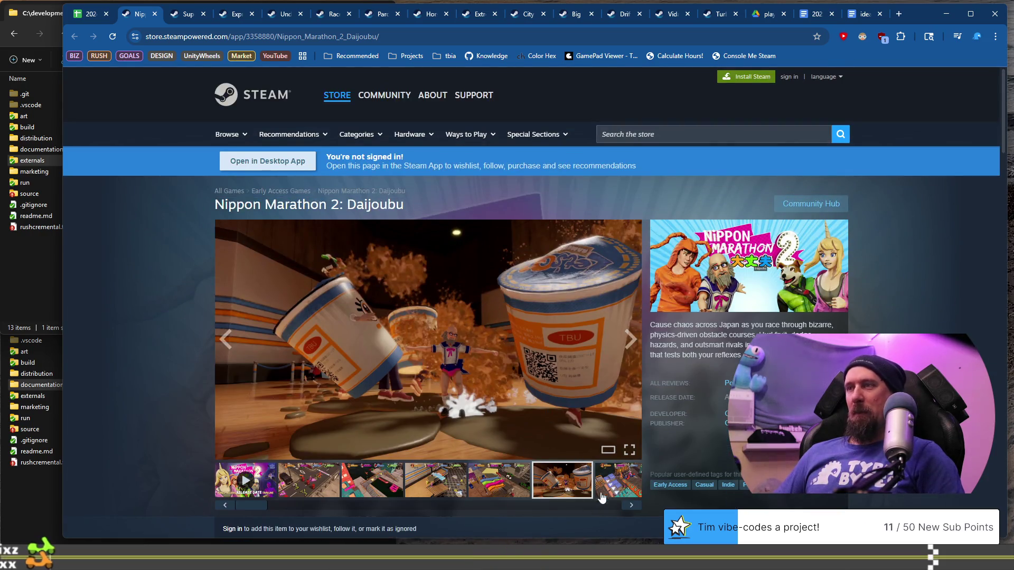
pyautogui.click(630, 507)
pyautogui.click(630, 507)
pyautogui.click(631, 507)
pyautogui.click(631, 507)
# Step on to the barrels, Snuguru Maestro and winner screenshots, then copy the page URL.
pyautogui.click(632, 507)
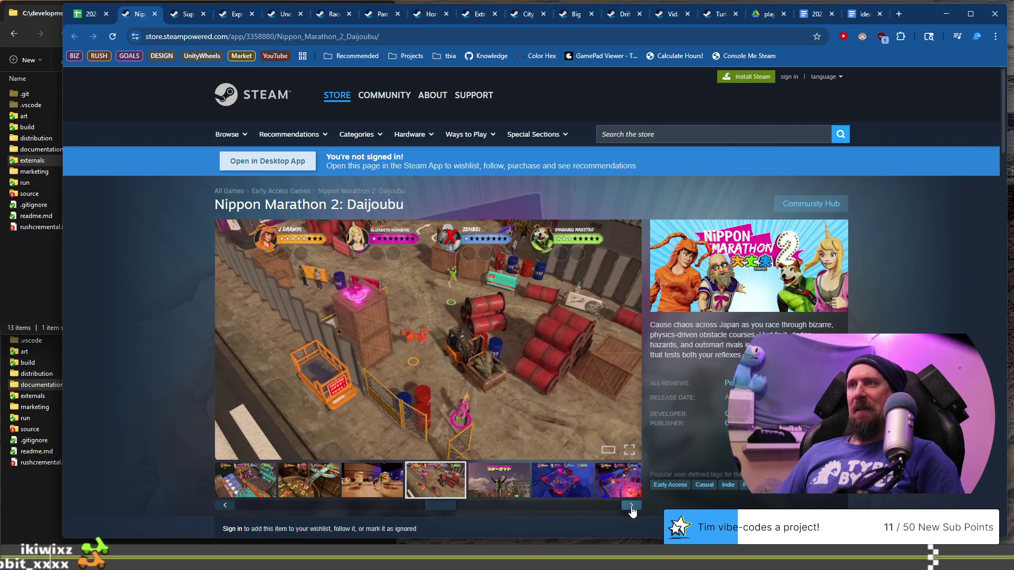
pyautogui.click(633, 507)
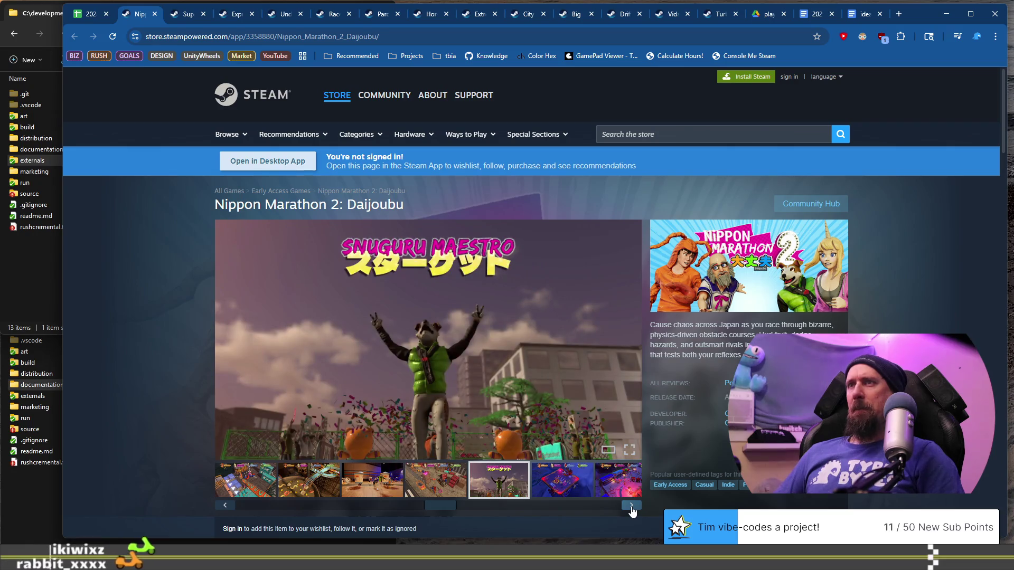
pyautogui.click(631, 507)
pyautogui.click(631, 507)
pyautogui.click(631, 507)
pyautogui.click(631, 507)
pyautogui.click(631, 507)
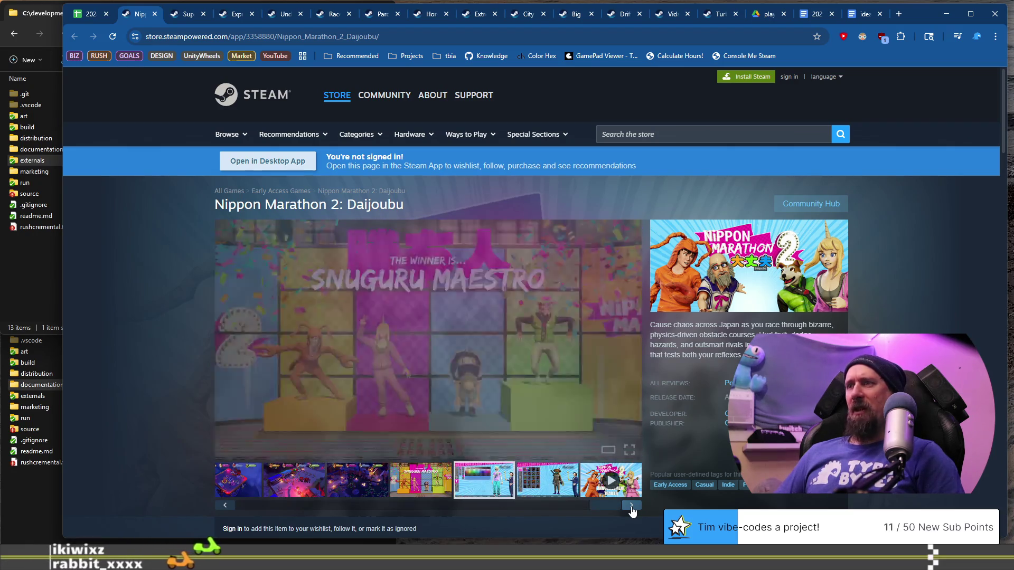
pyautogui.click(632, 507)
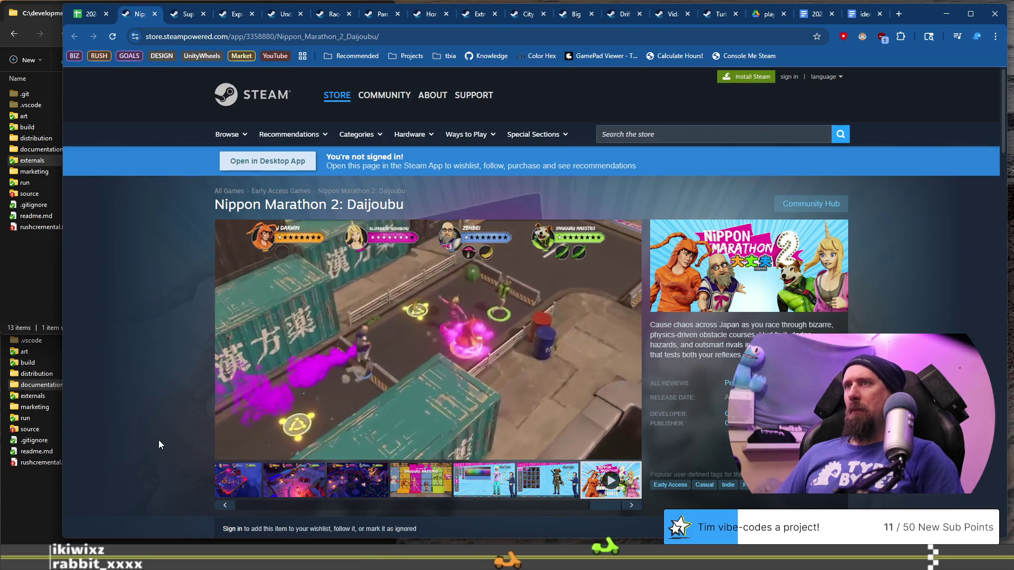
pyautogui.click(302, 40)
pyautogui.press('BackSpace')
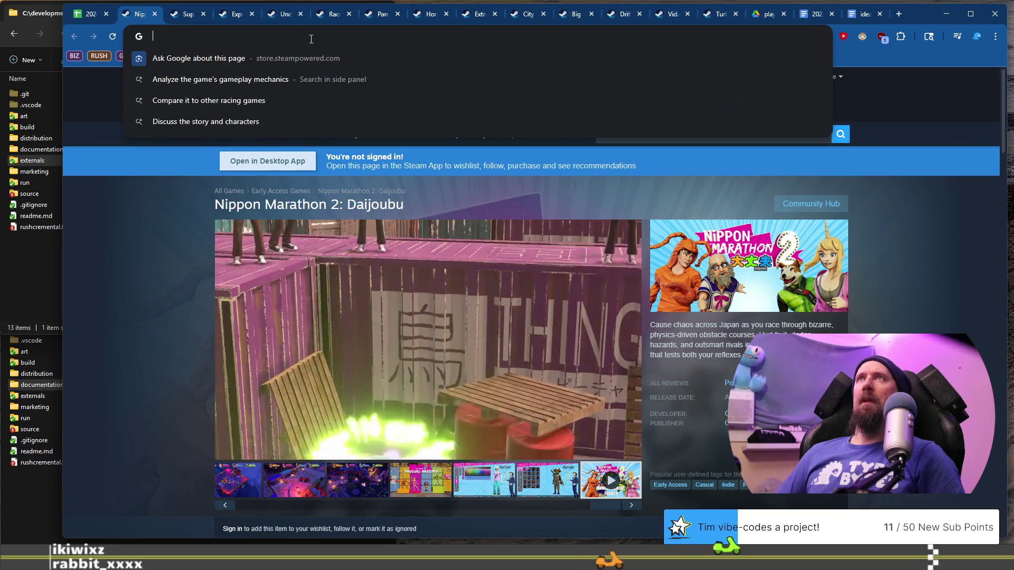
# Close the Nippon Marathon 2 tab, rerun collector --ignore with its URL, and return to Sheets.
pyautogui.click(155, 15)
pyautogui.hotkey('alt', 'Tab')
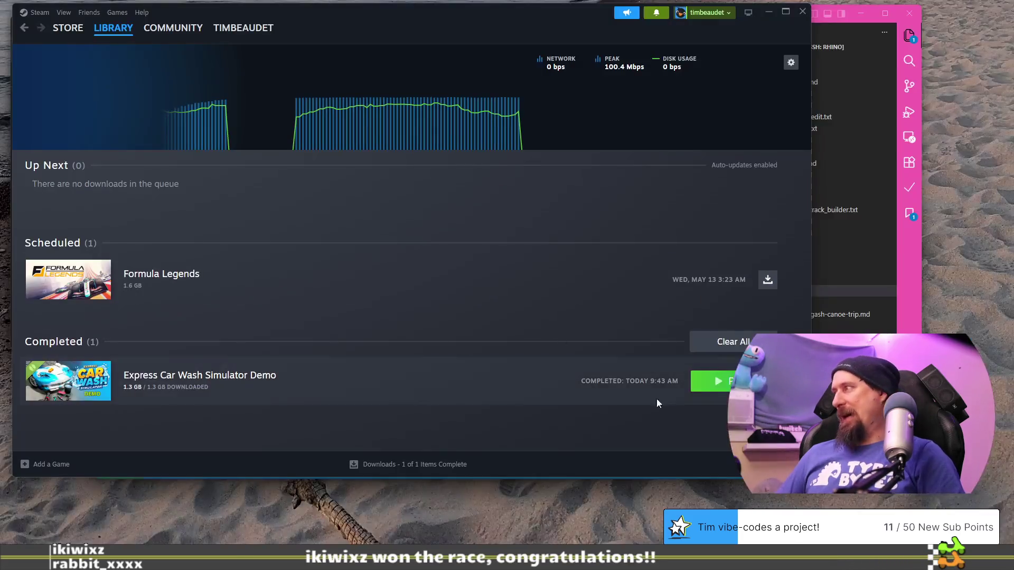
pyautogui.hotkey('alt', 'Tab')
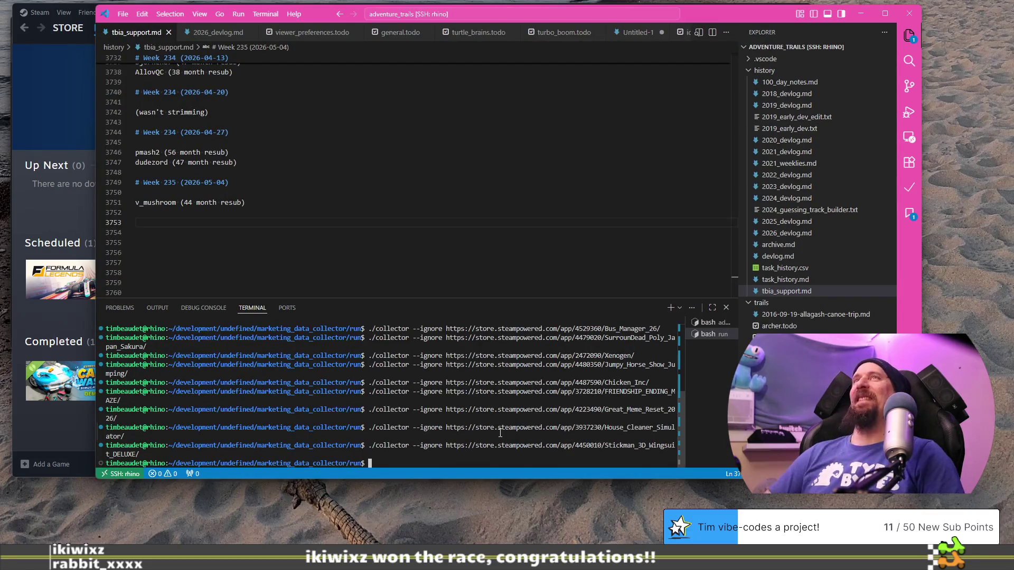
pyautogui.press('Up')
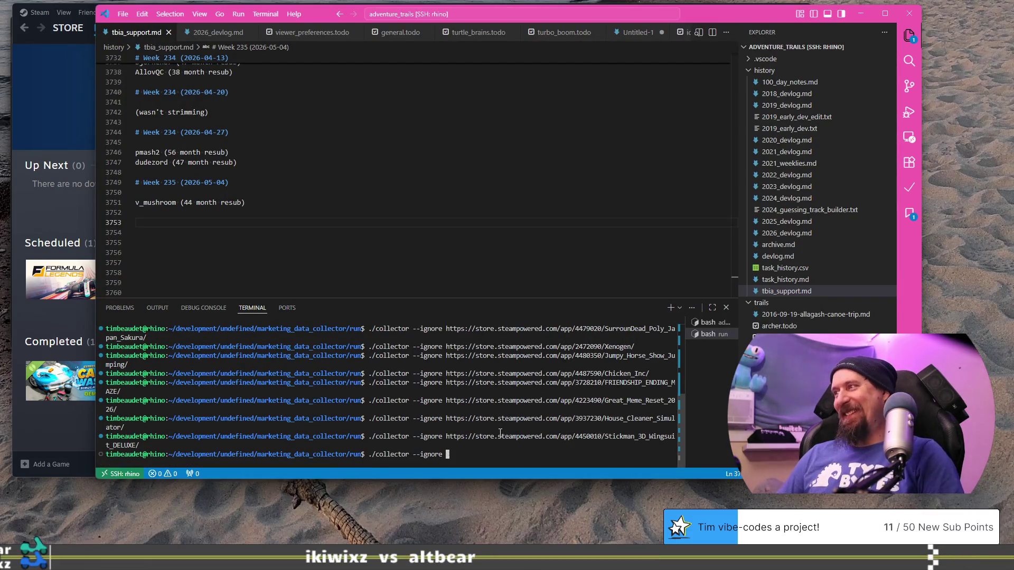
pyautogui.press('Return')
pyautogui.hotkey('alt', 'Tab')
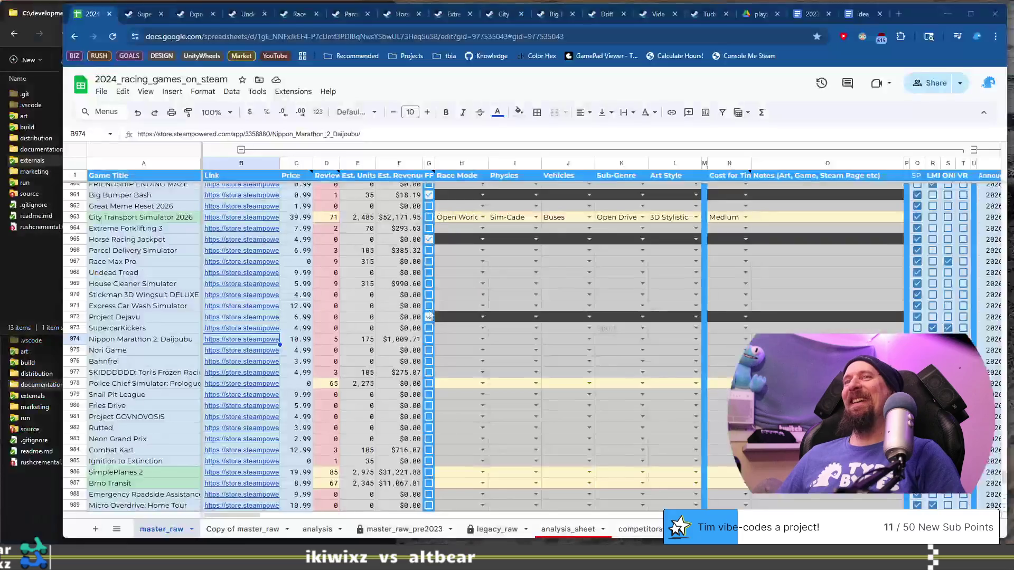
# Select Nori Game in A975 and open its Steam store page from B975's link preview.
pyautogui.click(121, 351)
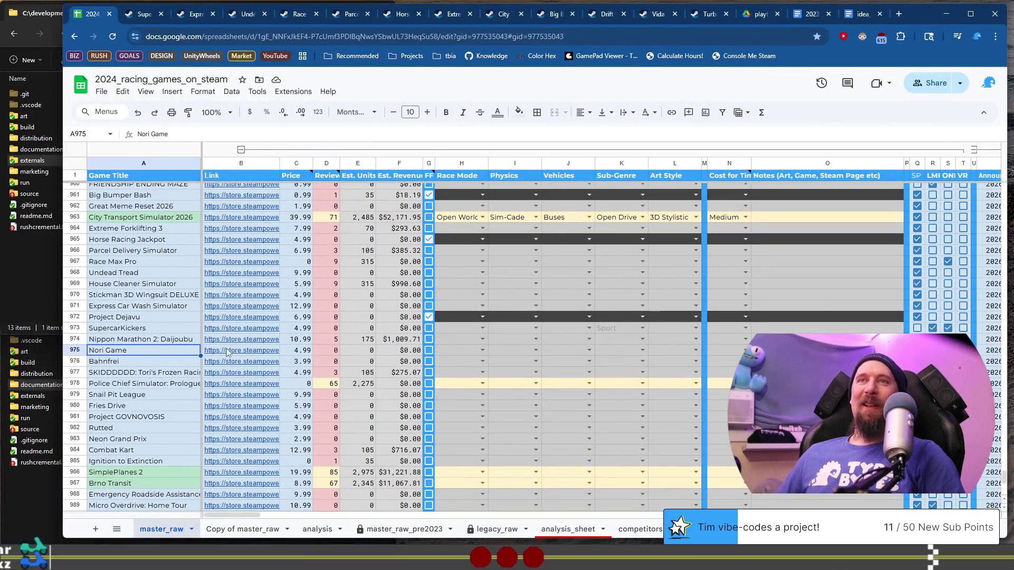
pyautogui.moveTo(244, 353)
pyautogui.click(264, 372)
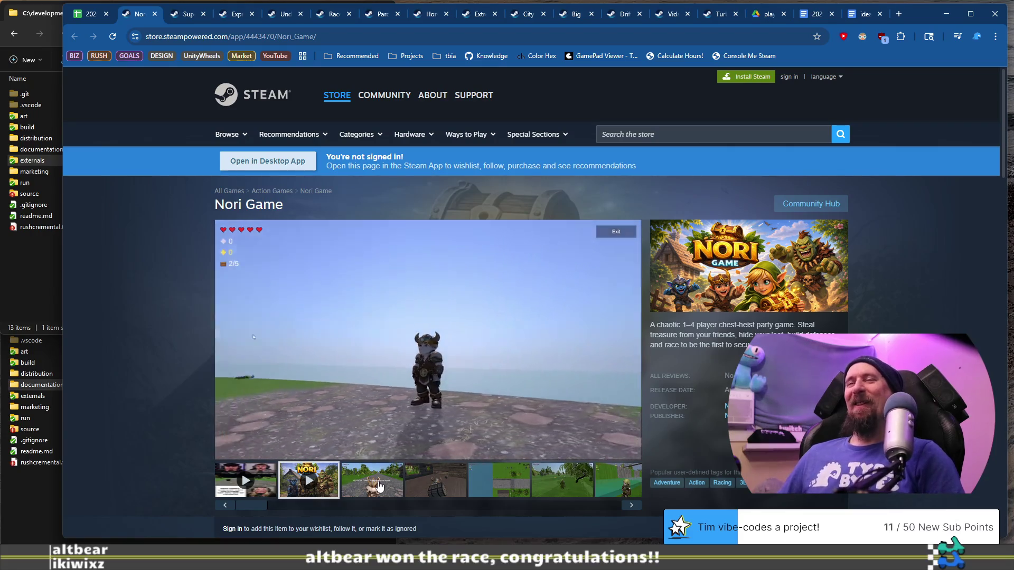
# Copy Nori Game's URL, run collector --ignore with it, skim the page, then close it.
pyautogui.click(445, 32)
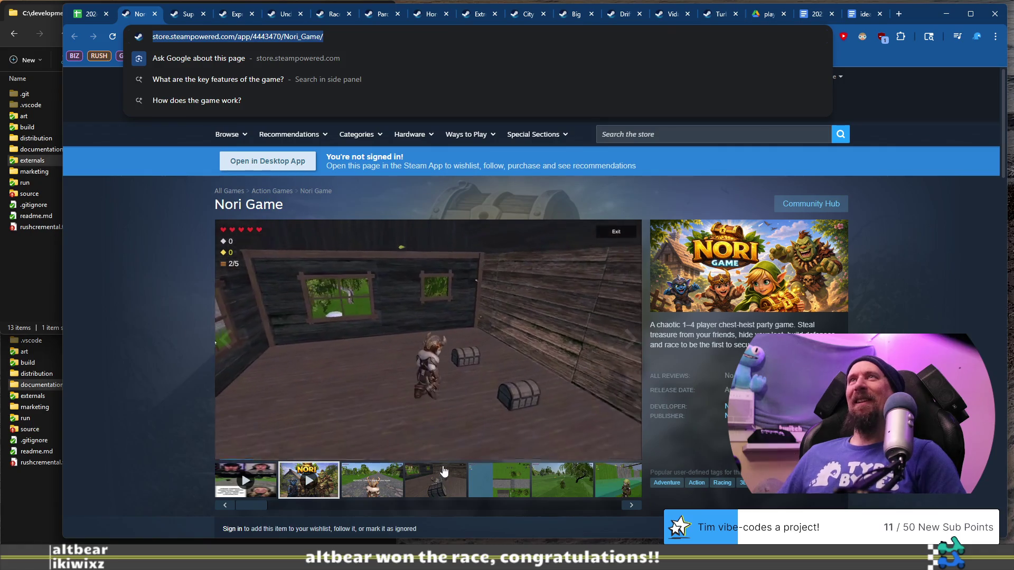
pyautogui.hotkey('alt', 'Tab')
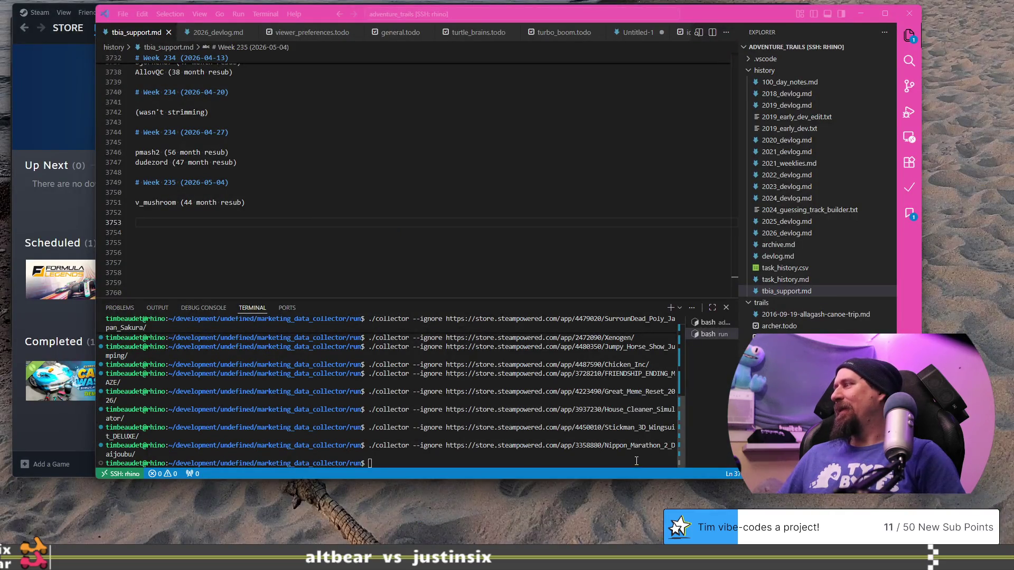
pyautogui.press('Up')
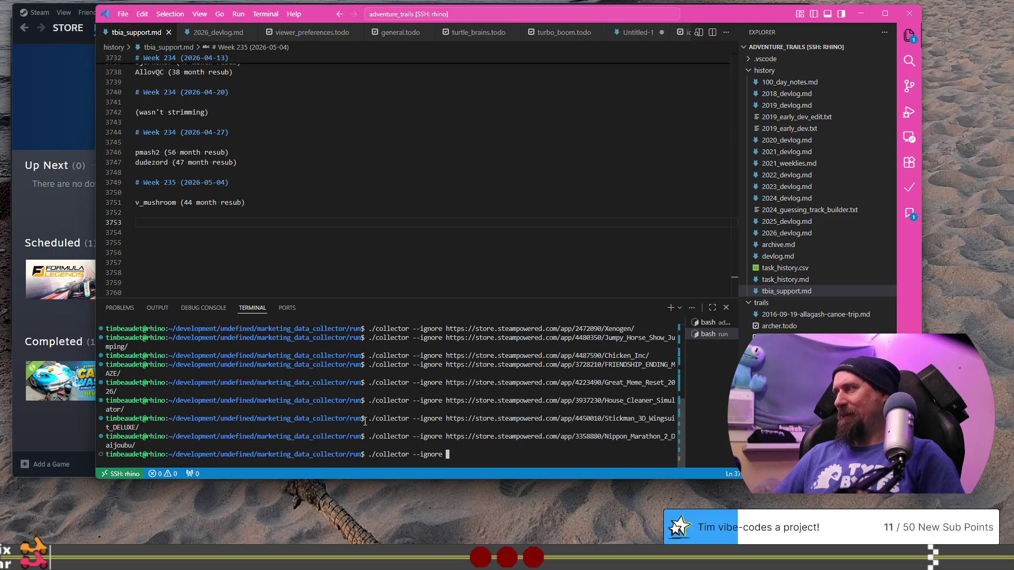
pyautogui.press('Return')
pyautogui.hotkey('alt', 'Tab')
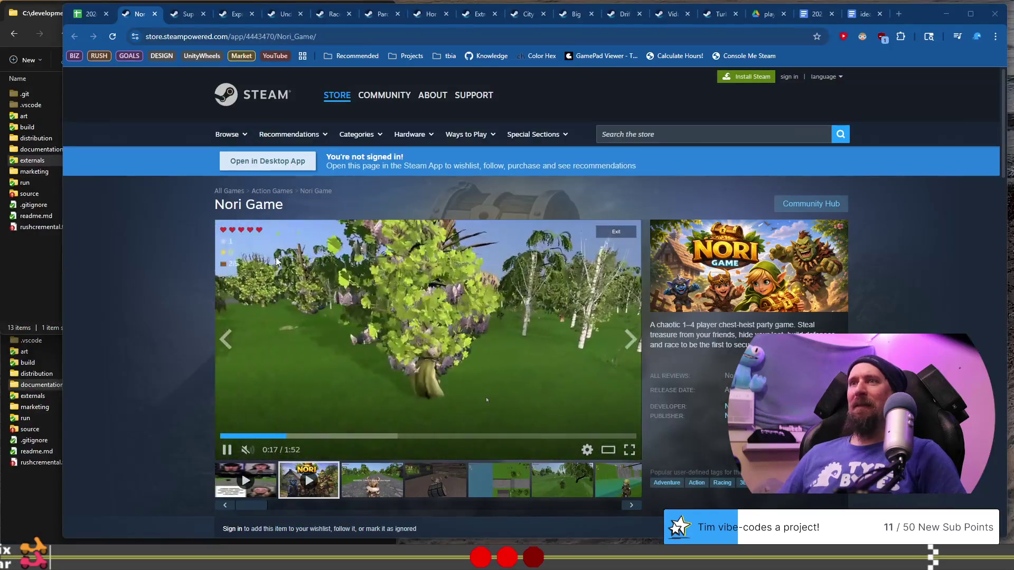
pyautogui.scroll(-10, 211, 252)
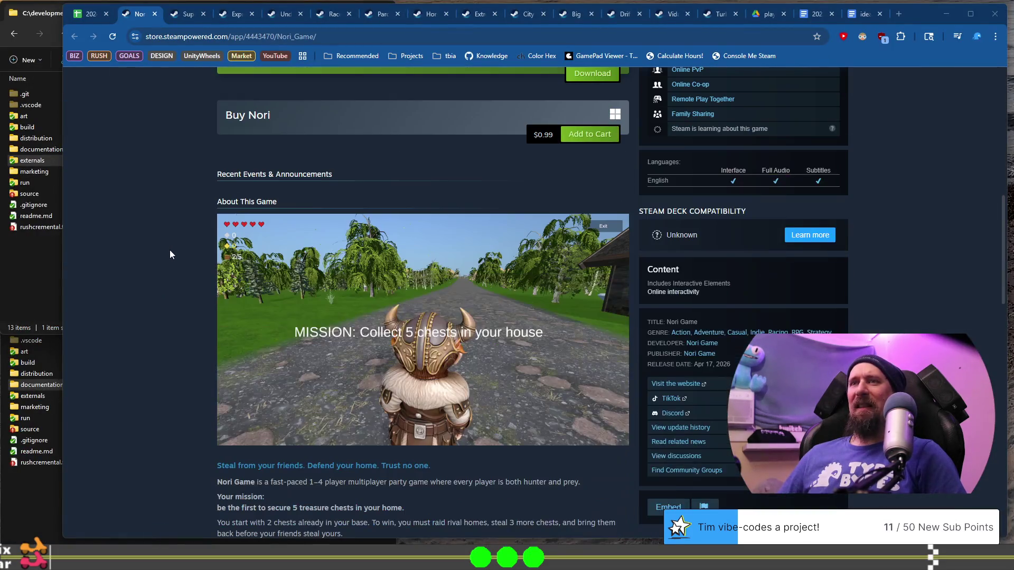
pyautogui.click(155, 14)
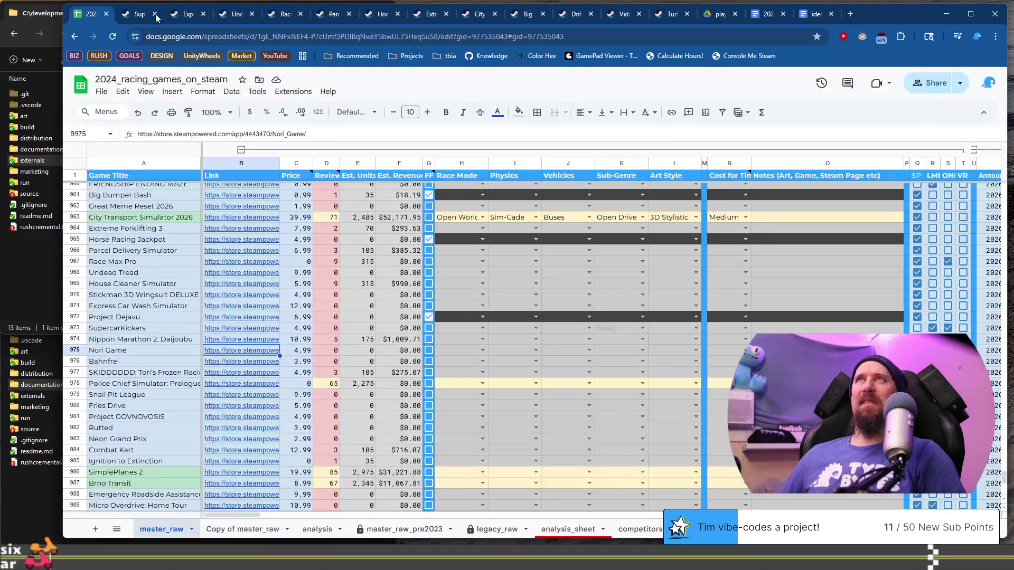
# Close the leftover store tabs from SupercarKickers through Express Car Wash and Vida.
pyautogui.click(132, 17)
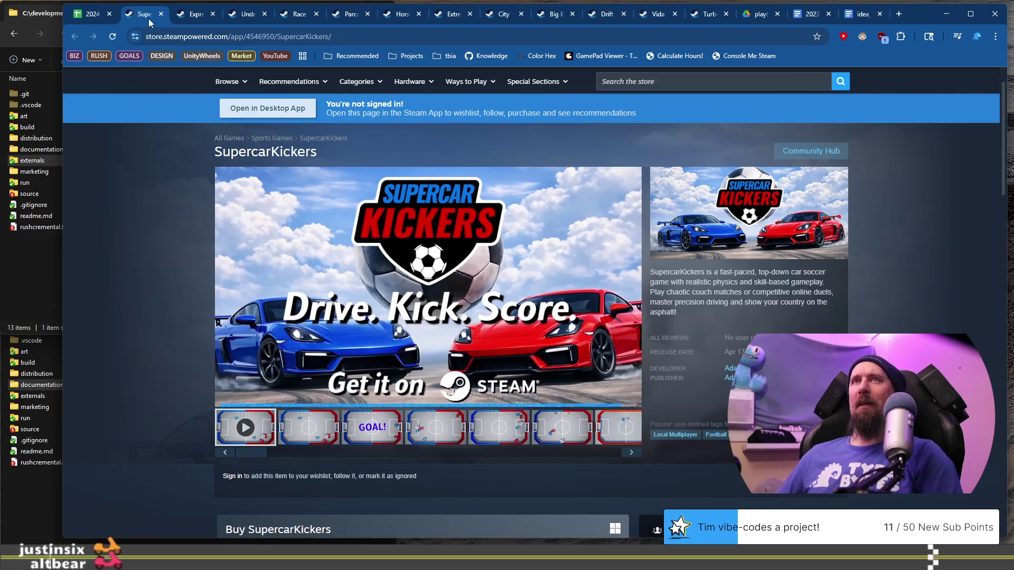
pyautogui.click(161, 14)
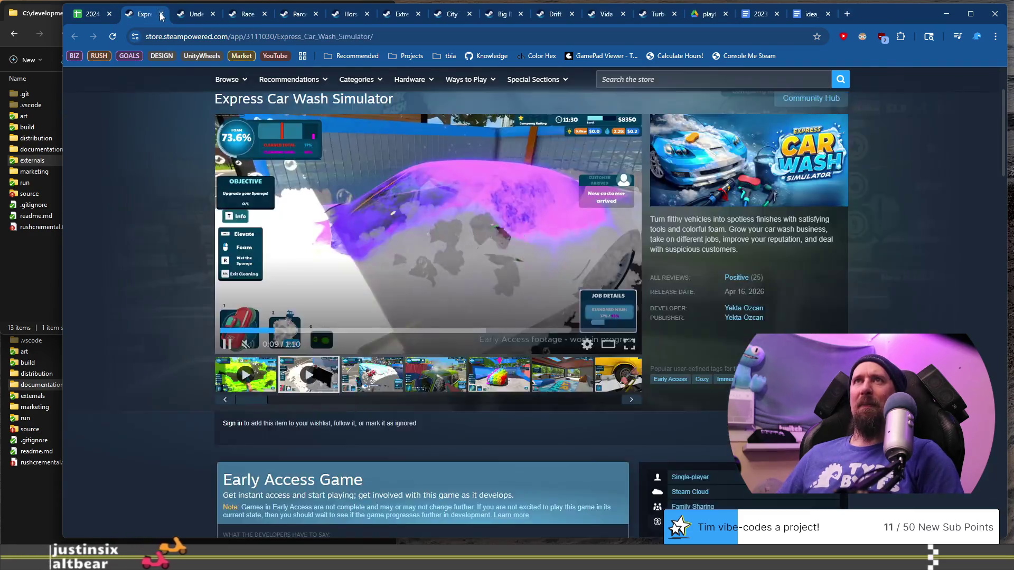
pyautogui.click(162, 14)
pyautogui.click(161, 14)
pyautogui.click(161, 15)
pyautogui.click(161, 14)
pyautogui.click(161, 15)
pyautogui.click(161, 14)
pyautogui.click(161, 14)
pyautogui.click(161, 14)
pyautogui.click(161, 14)
pyautogui.click(161, 14)
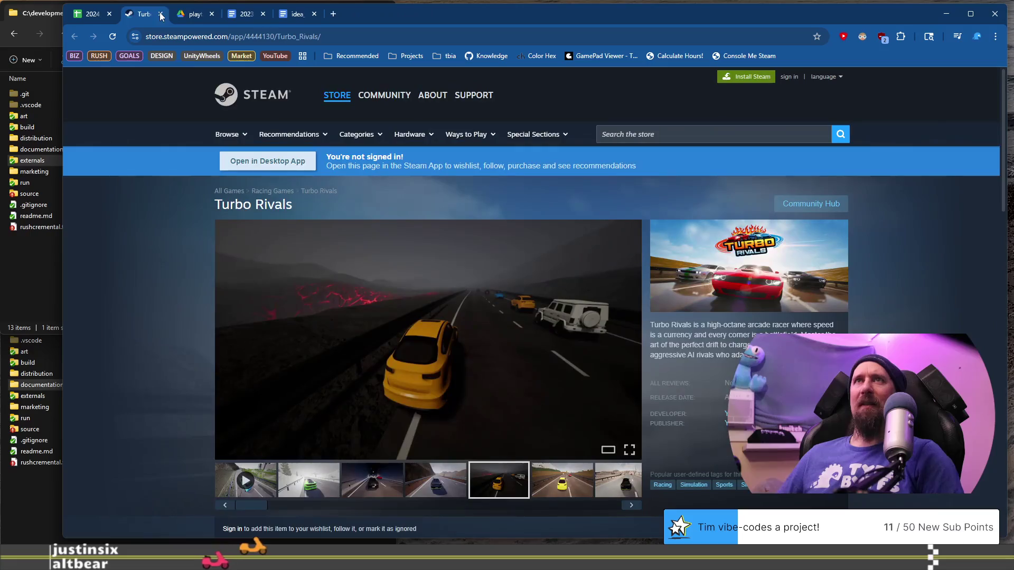
pyautogui.click(91, 14)
# Select Bahnfrei in A976 and open its Steam store page from the B976 link preview.
pyautogui.click(151, 362)
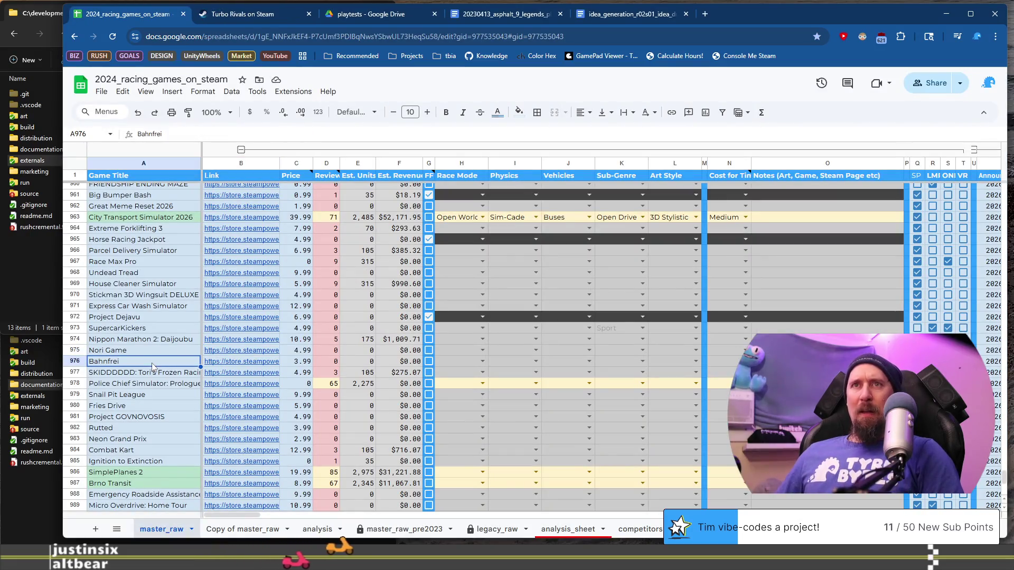
pyautogui.click(231, 365)
pyautogui.click(280, 383)
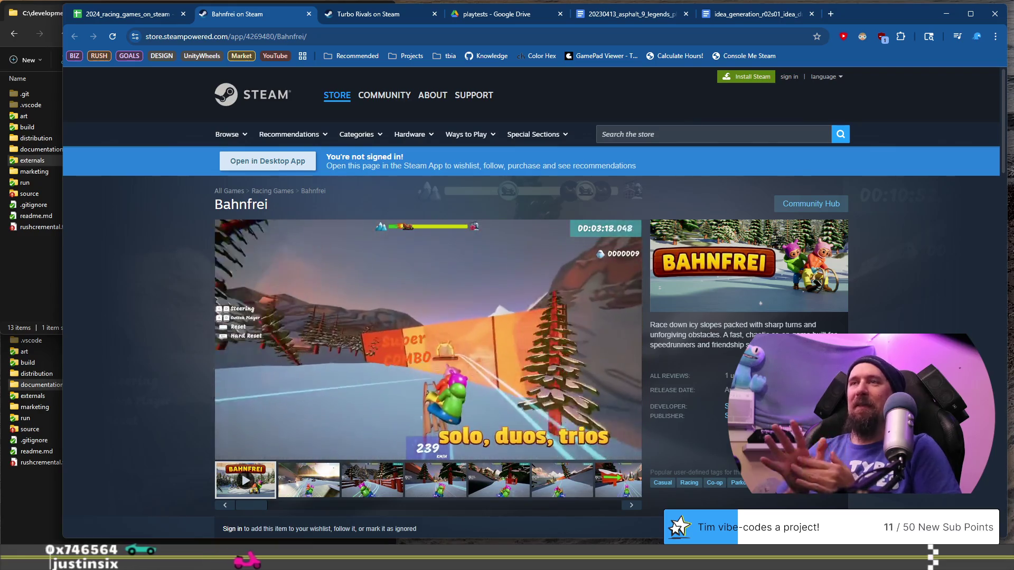
# After the Bahnfrei trailer, bring up the Avatar Penguin Sledding Game itch.io window and position it.
pyautogui.moveTo(367, 360)
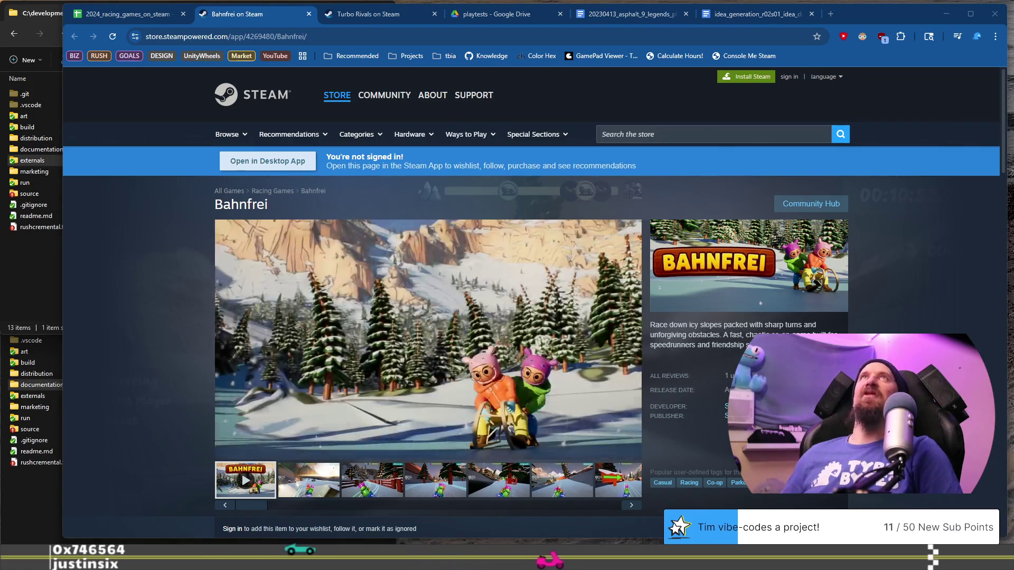
pyautogui.hotkey('alt', 'Tab')
pyautogui.moveTo(147, 51); pyautogui.dragTo(145, 51)
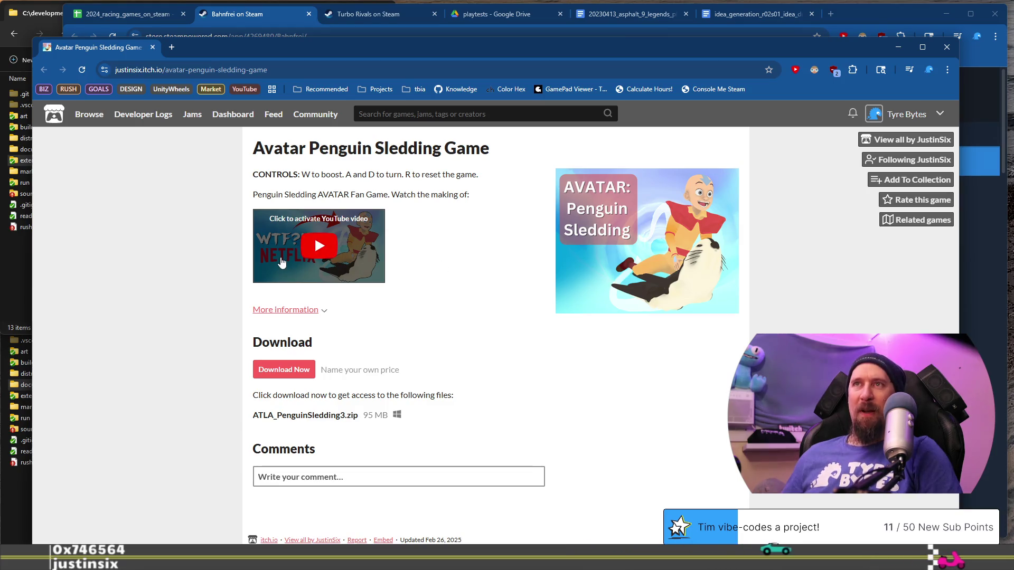
# Download the free ATLA_PenguinSledding3.zip (95.5 MB) from itch.io to Downloads, skipping payment.
pyautogui.click(294, 372)
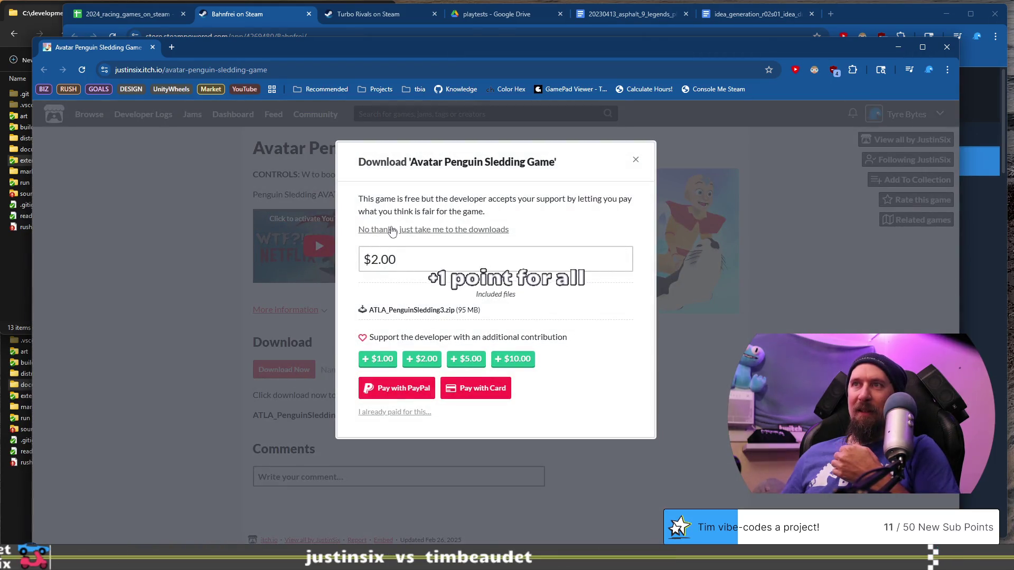
pyautogui.click(392, 230)
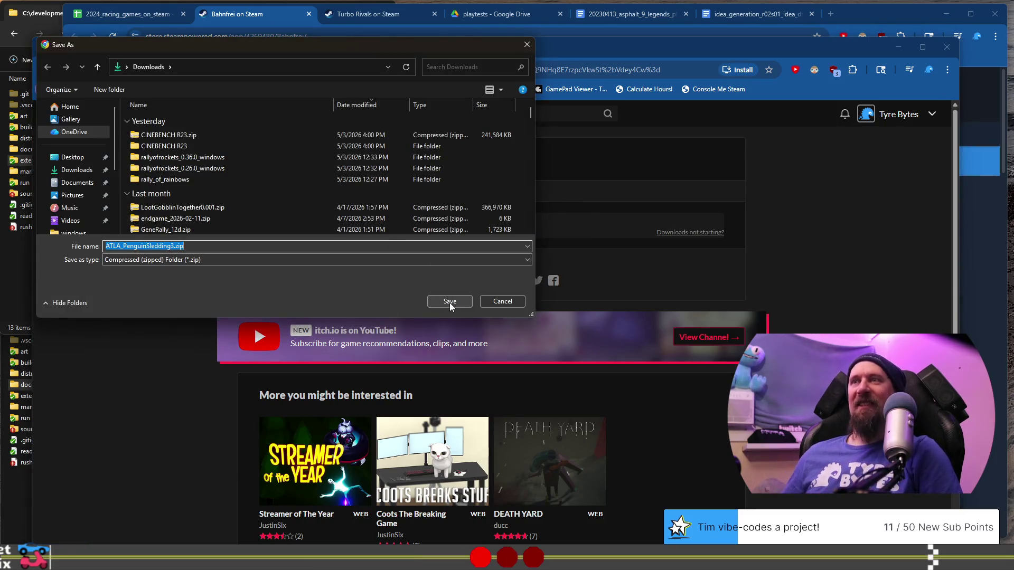
pyautogui.click(450, 303)
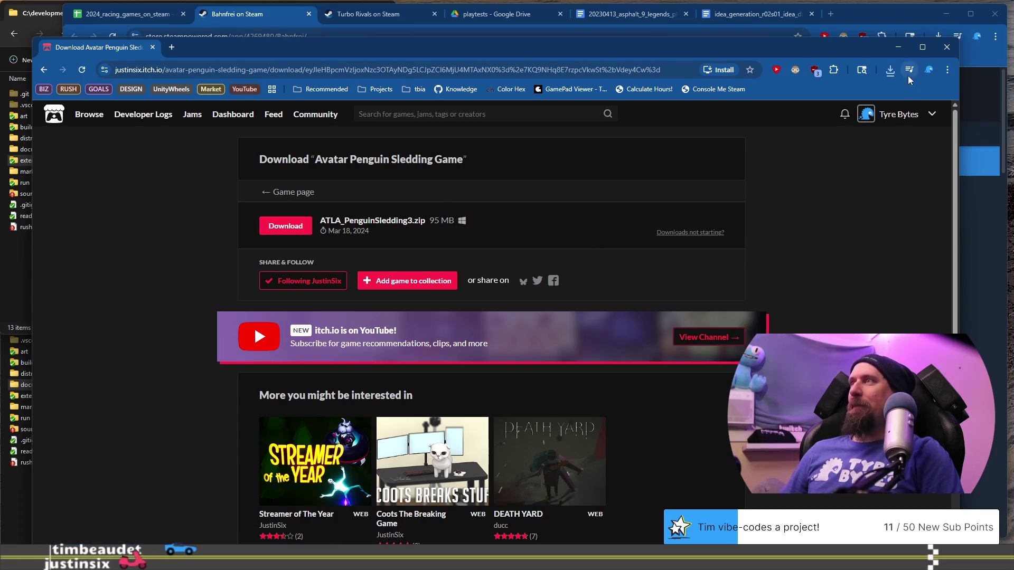
pyautogui.click(890, 72)
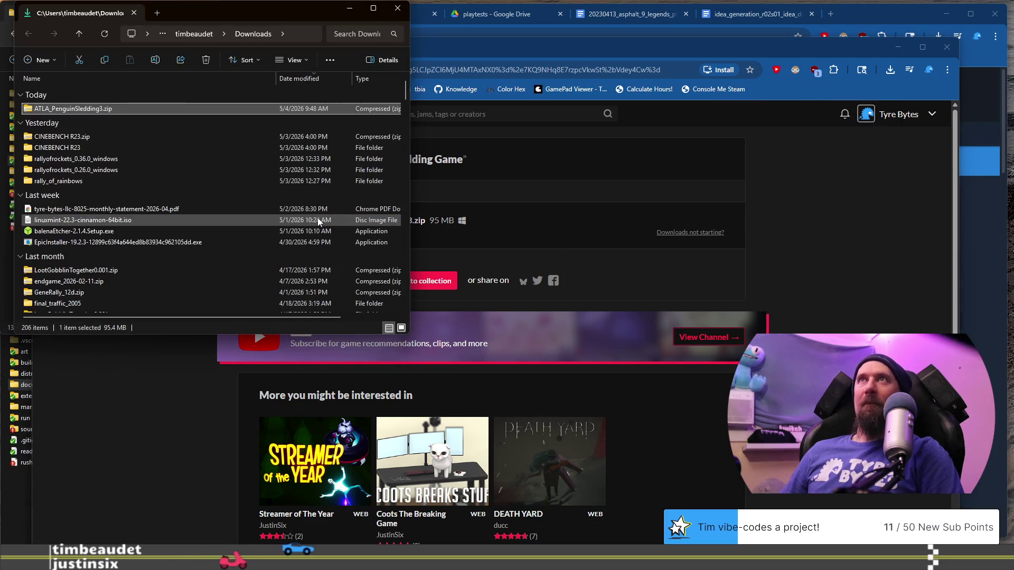
# Delete the duplicate archive accidentally created from ATLA_PenguinSledding3.zip.
pyautogui.rightClick(117, 113)
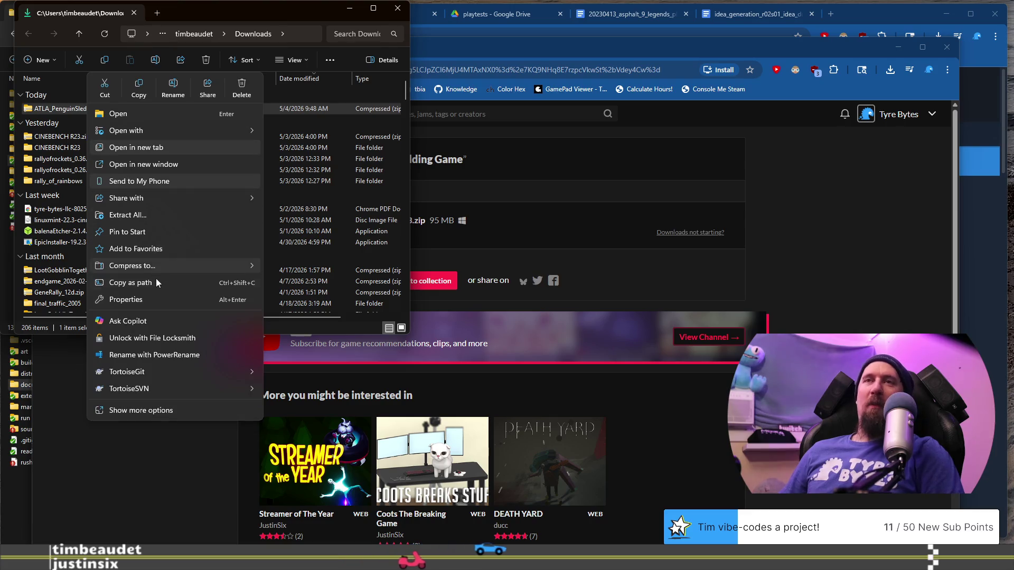
pyautogui.moveTo(170, 265)
pyautogui.click(303, 272)
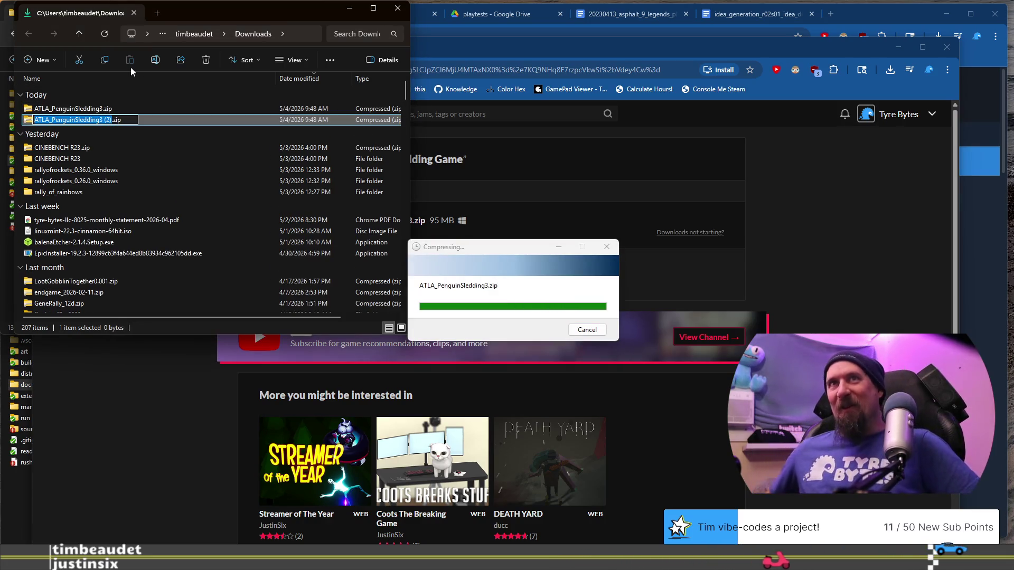
pyautogui.click(138, 139)
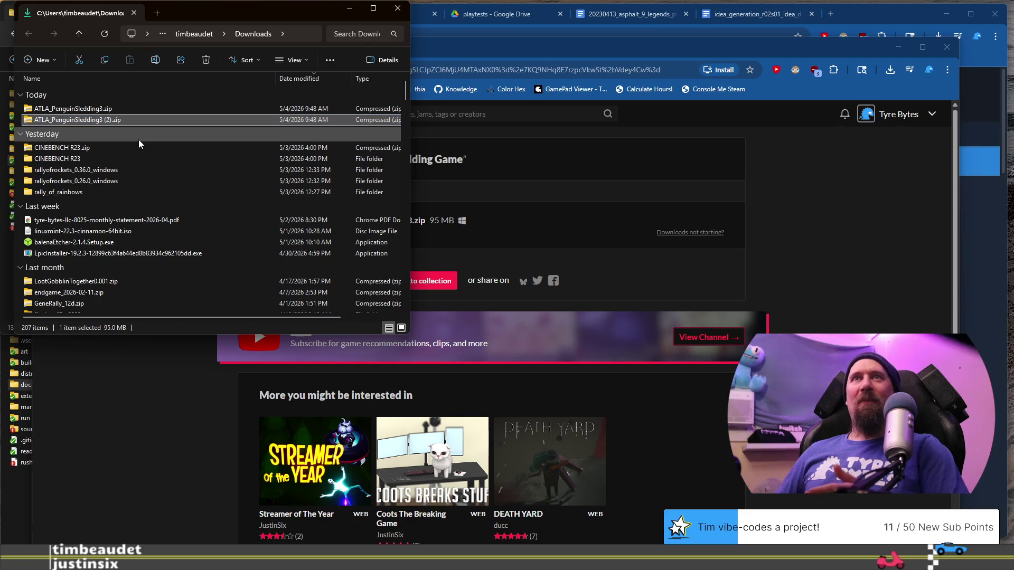
pyautogui.click(90, 118)
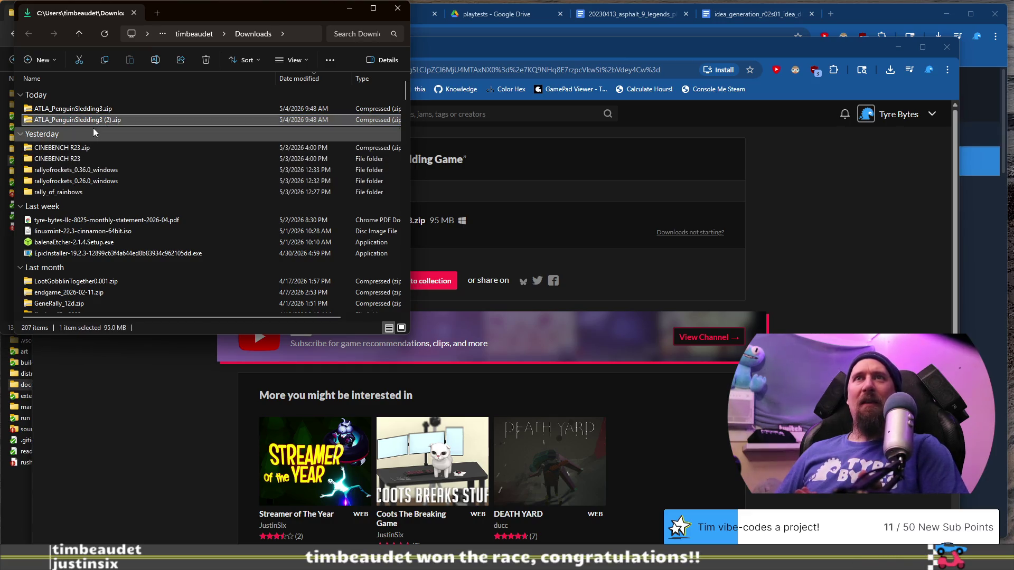
pyautogui.press('Delete')
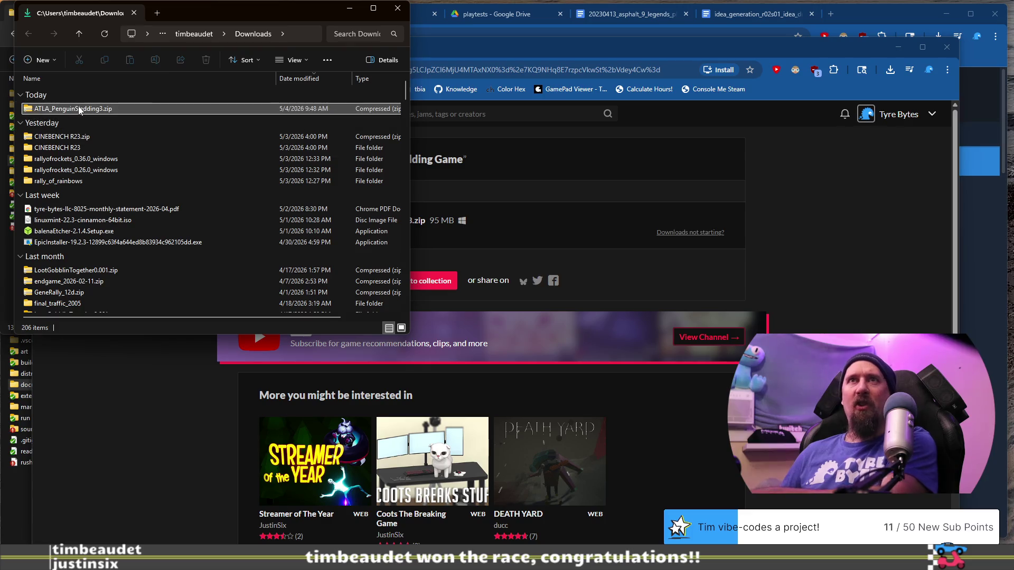
# Extract the ATLA zip and launch PenguinSleddingTheVideoGame.exe from the extracted folder.
pyautogui.rightClick(80, 107)
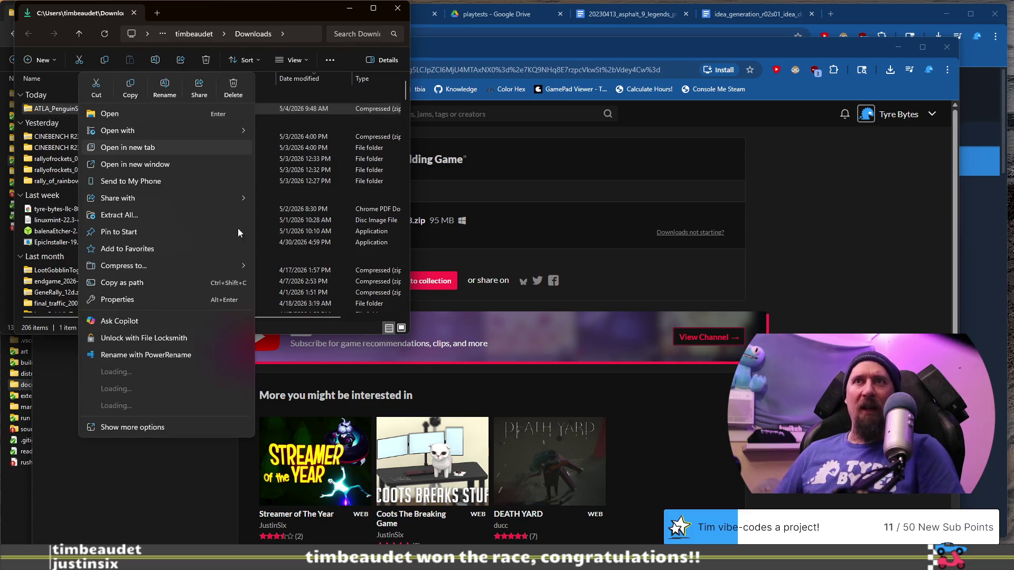
pyautogui.click(134, 215)
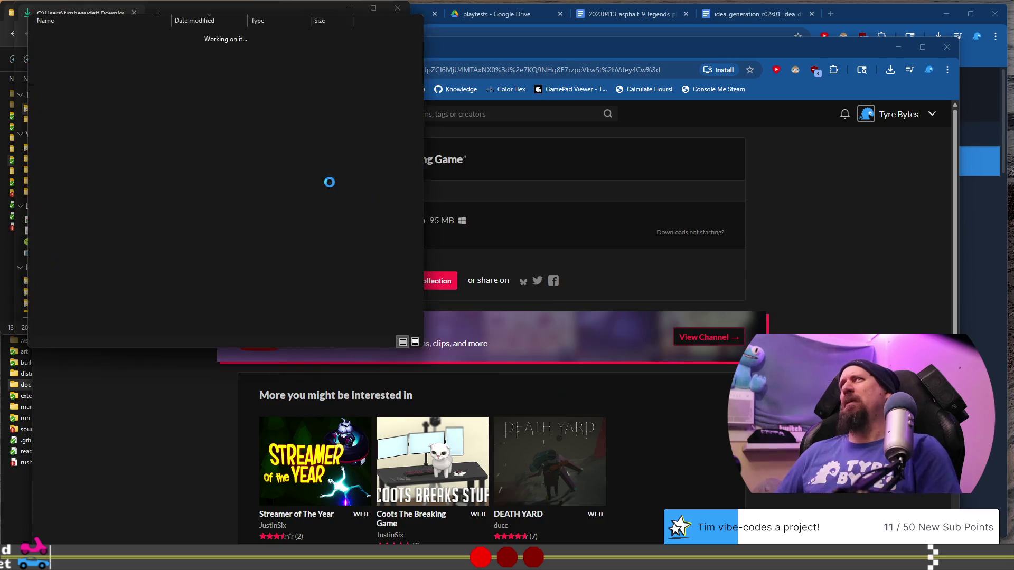
pyautogui.doubleClick(75, 127)
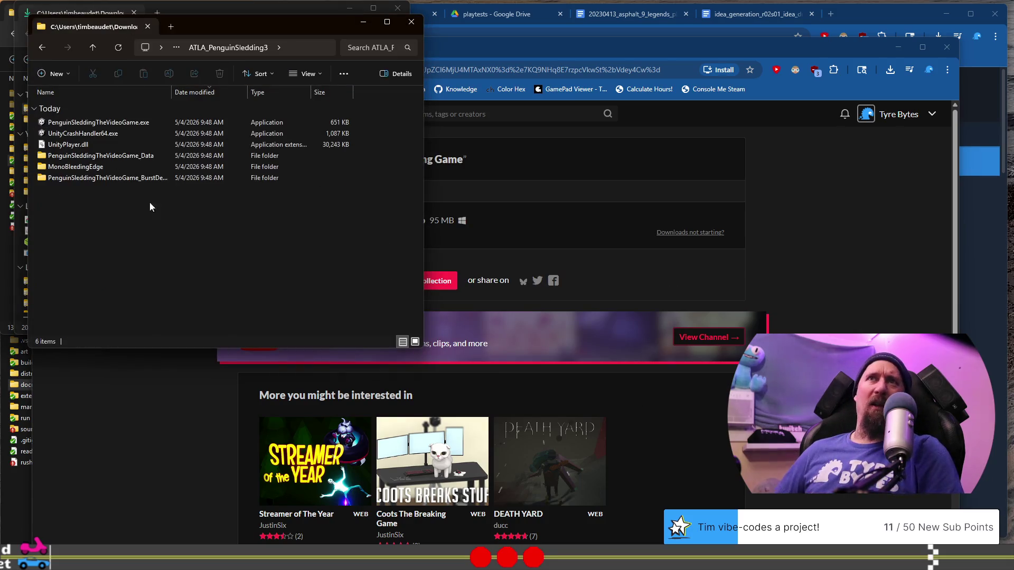
pyautogui.doubleClick(126, 122)
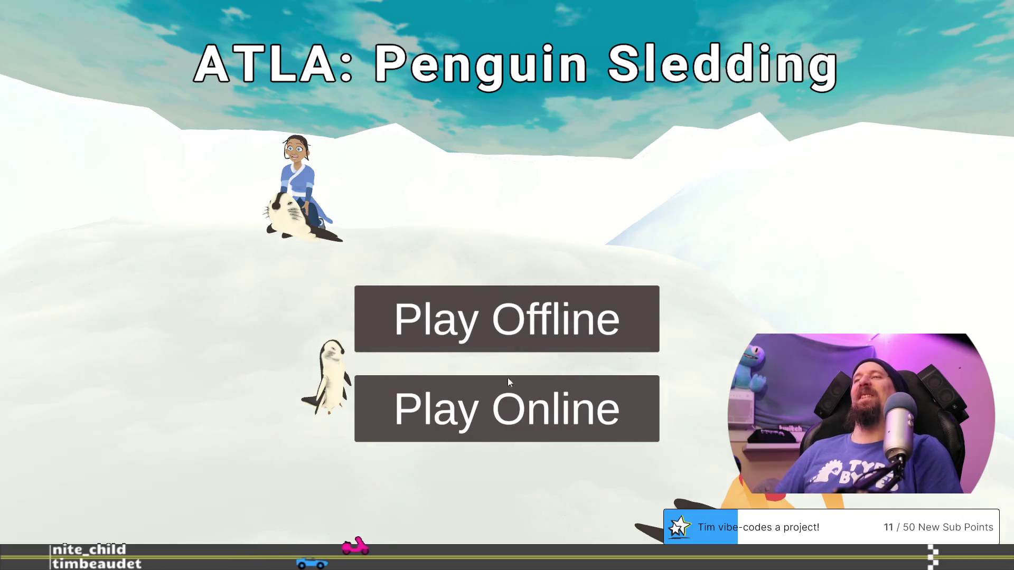
# Start an offline race and play it through to the 'You won in 01:01' screen.
pyautogui.click(485, 324)
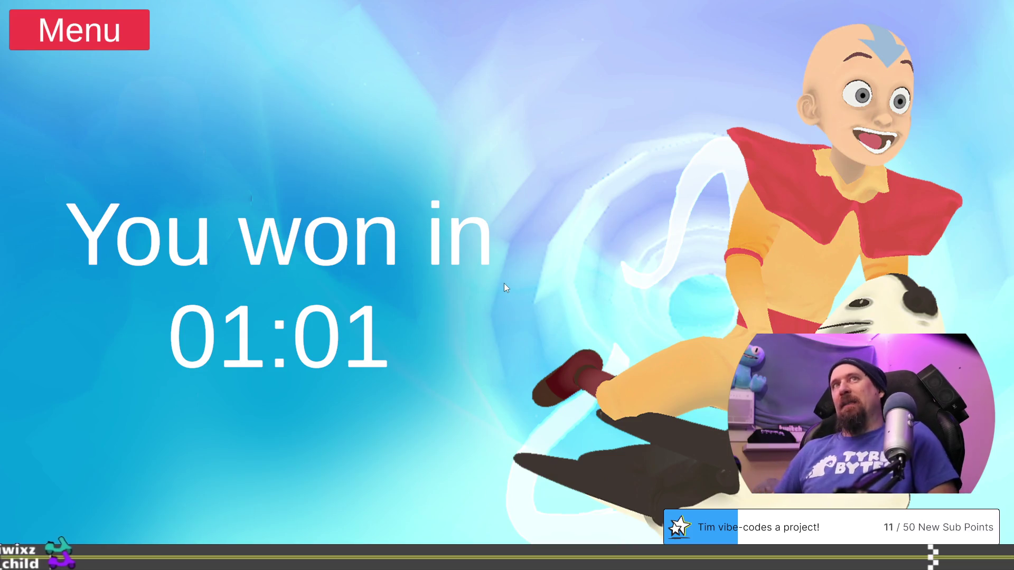
# Race the next level to a 00:38 win, then return to the title menu.
pyautogui.click(504, 283)
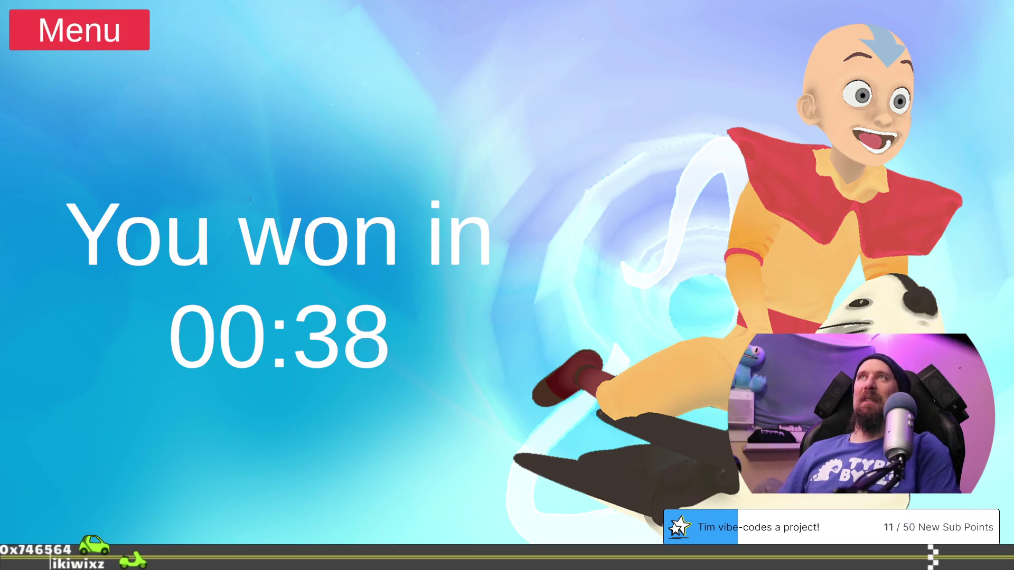
pyautogui.click(98, 38)
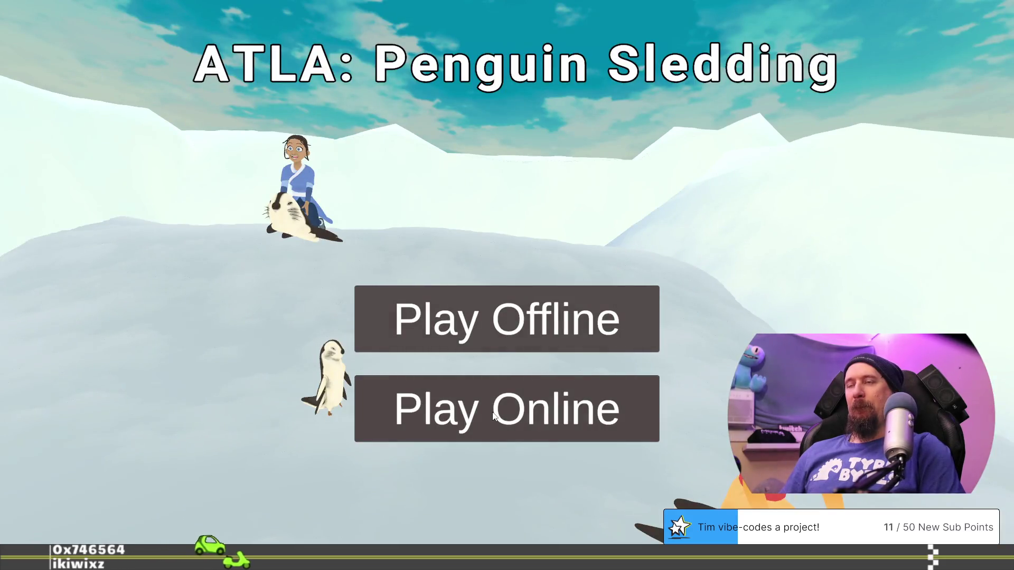
# Host an online lobby, start the game once 2/2 players join, then exit with Alt+F4.
pyautogui.click(493, 413)
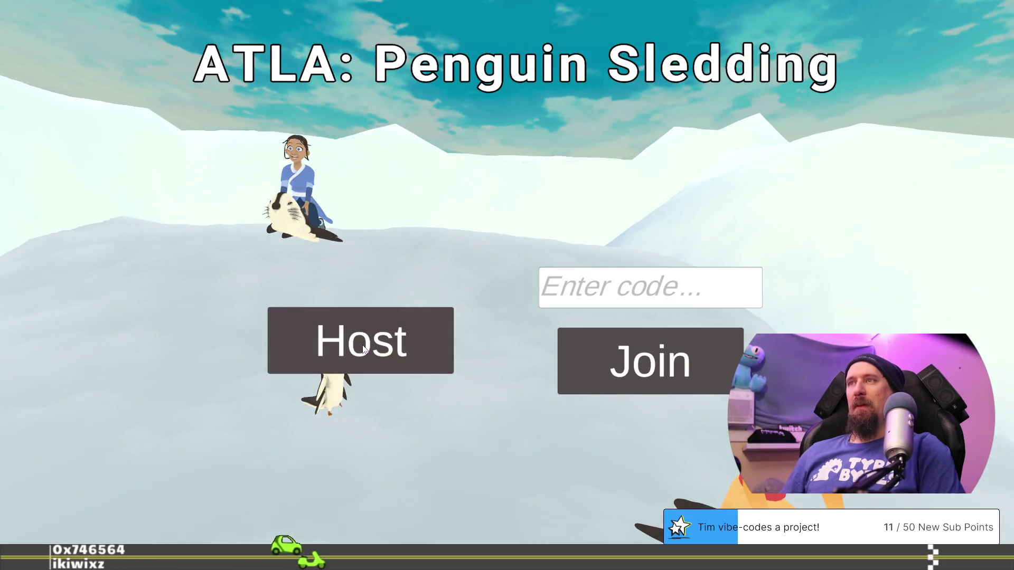
pyautogui.click(363, 347)
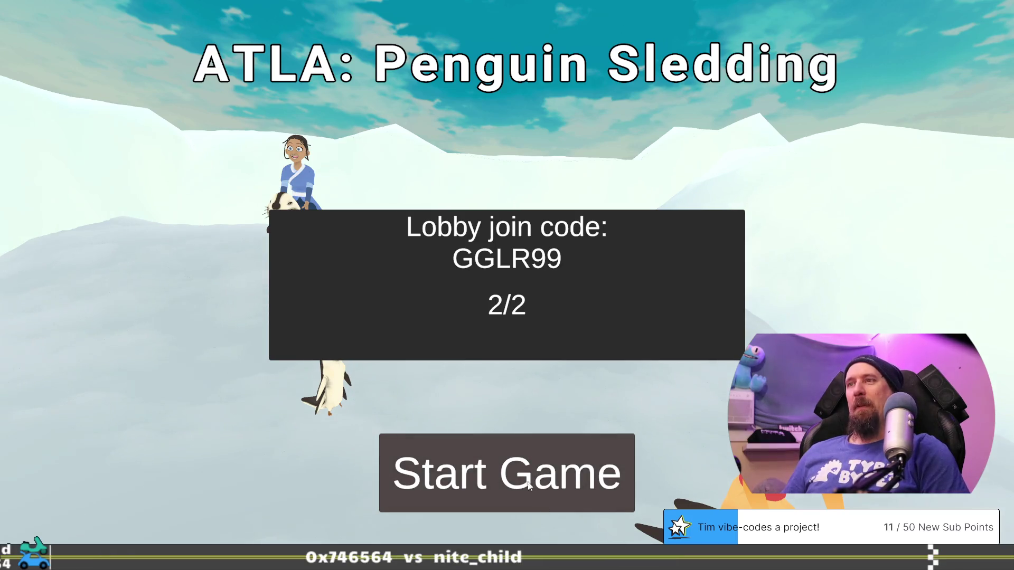
pyautogui.click(518, 466)
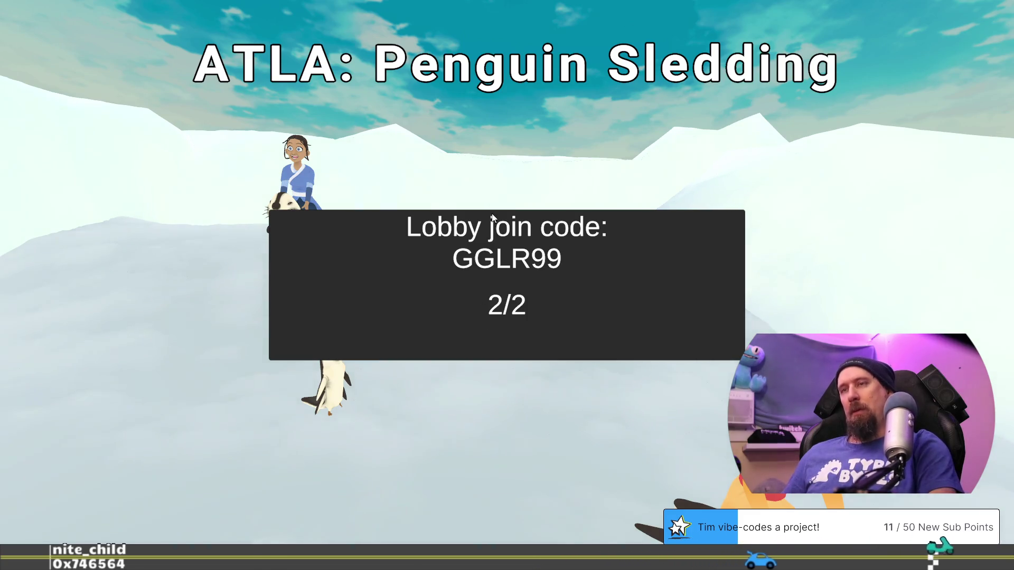
pyautogui.hotkey('alt', 'F4')
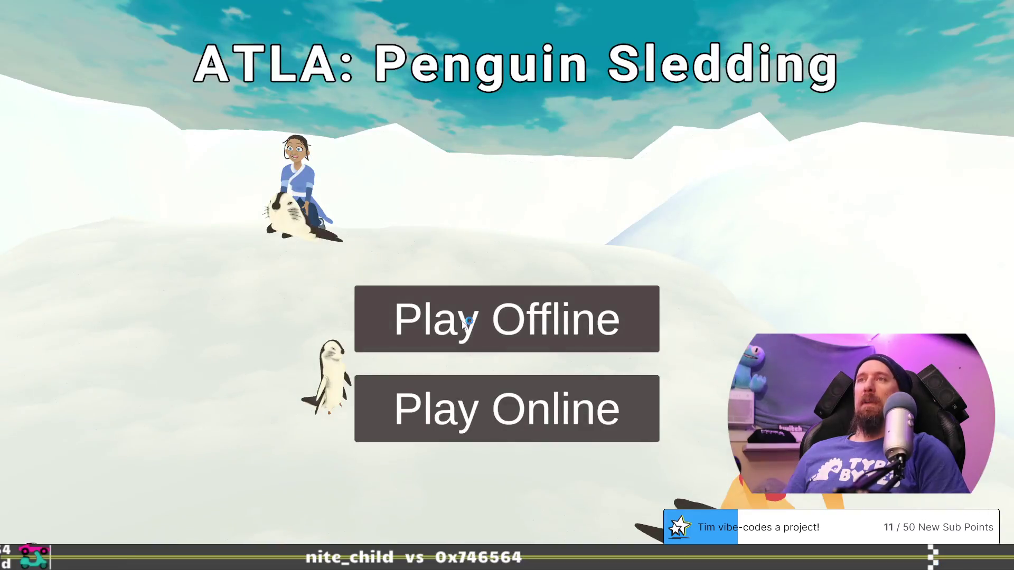
# Host a new online lobby, start the game at 2/2 players, and mark yourself ready.
pyautogui.click(494, 410)
pyautogui.click(411, 333)
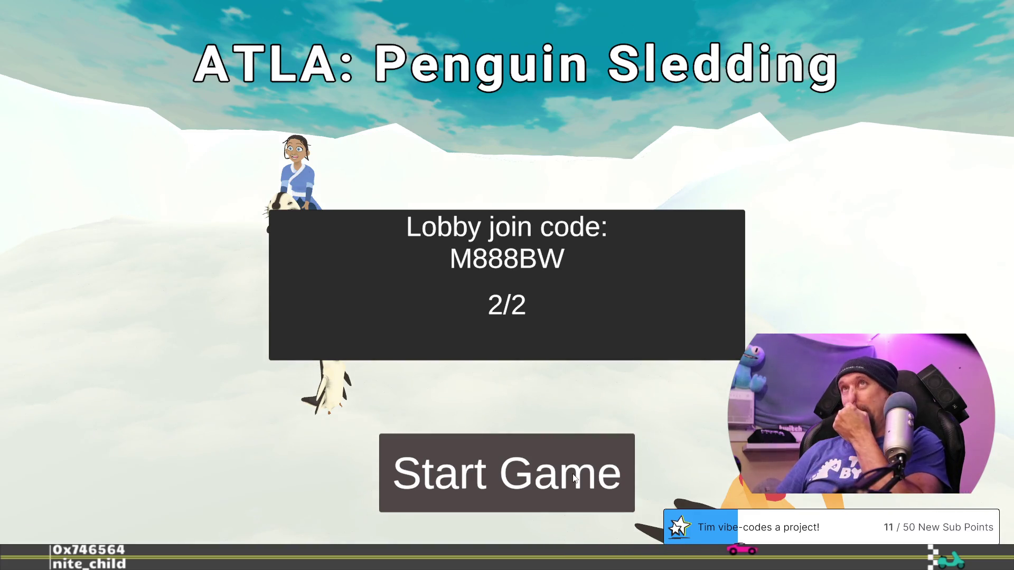
pyautogui.click(573, 476)
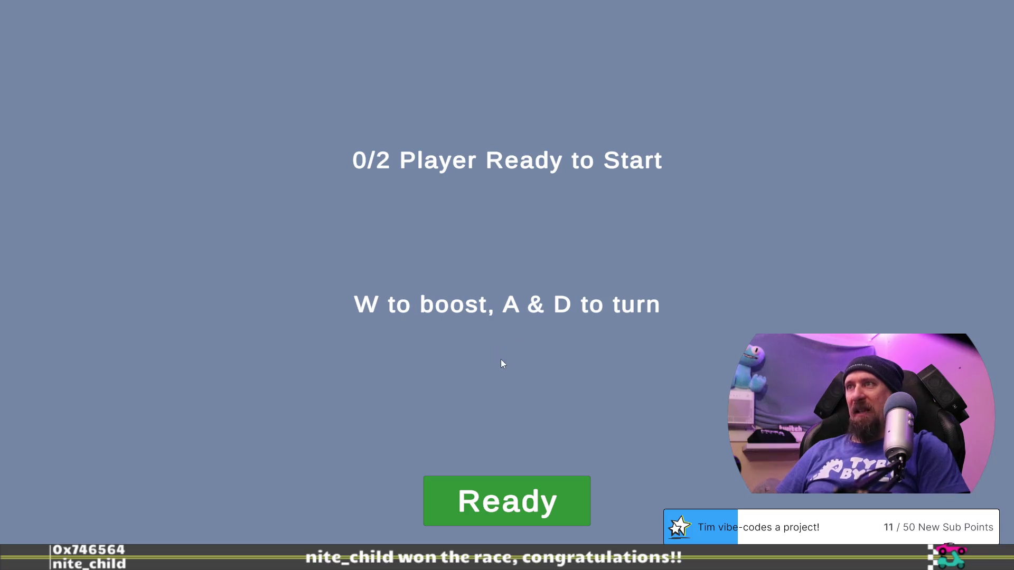
pyautogui.click(508, 492)
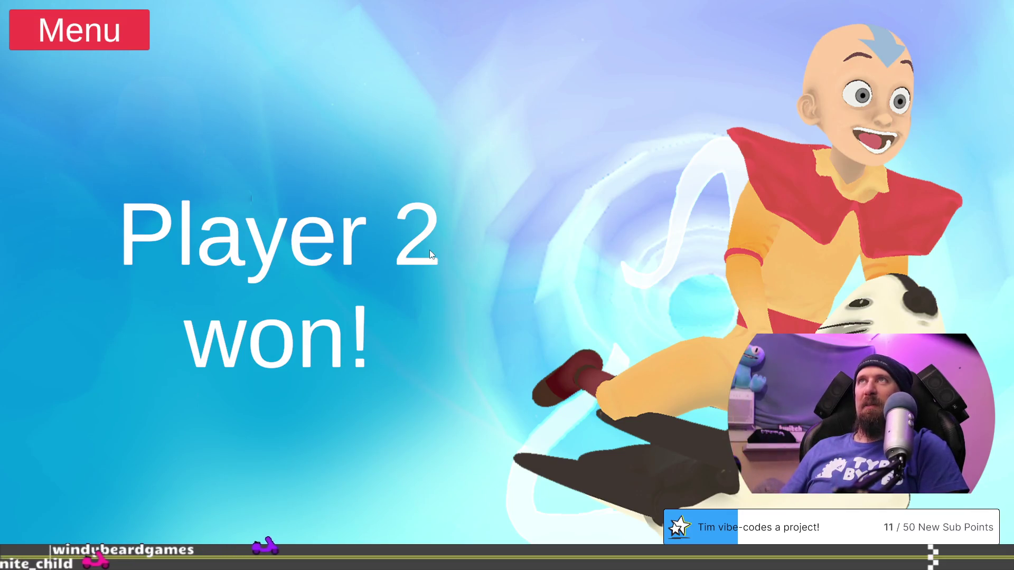
# Race until 'Player 2 won!' appears, then return to the title menu.
pyautogui.click(116, 33)
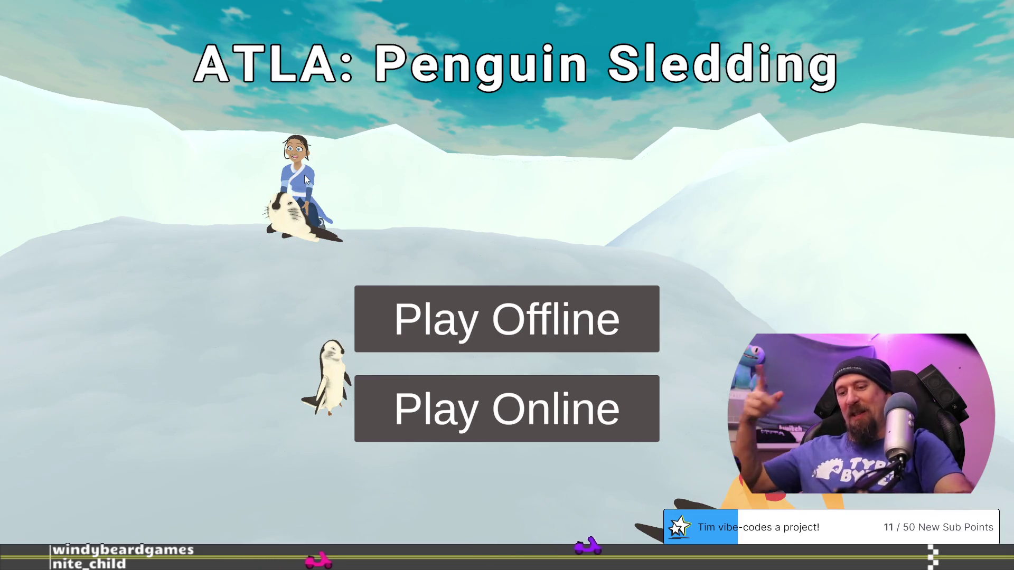
# Quit the game and close both Explorer windows and the itch.io browser window.
pyautogui.hotkey('alt', 'F4')
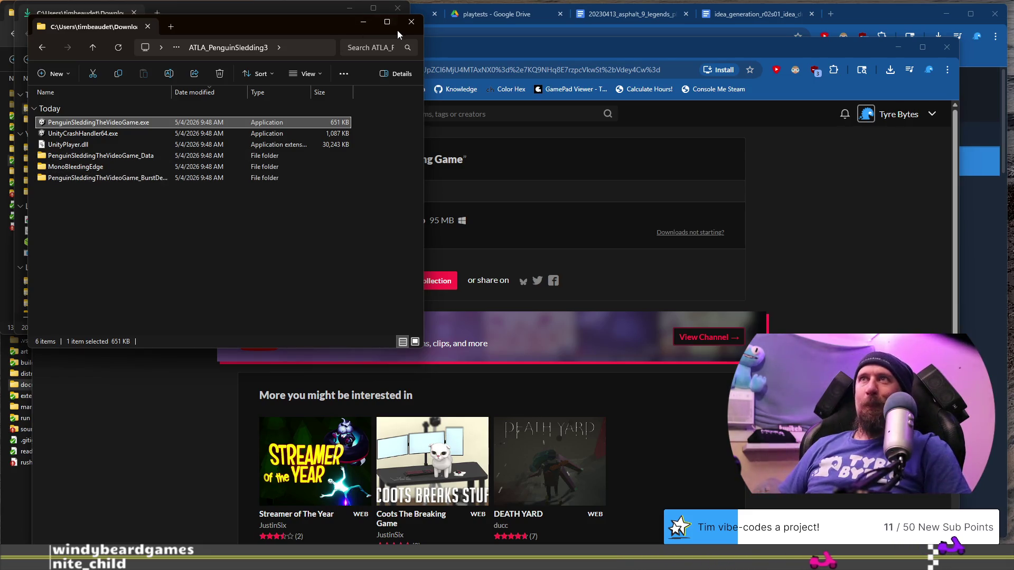
pyautogui.click(411, 22)
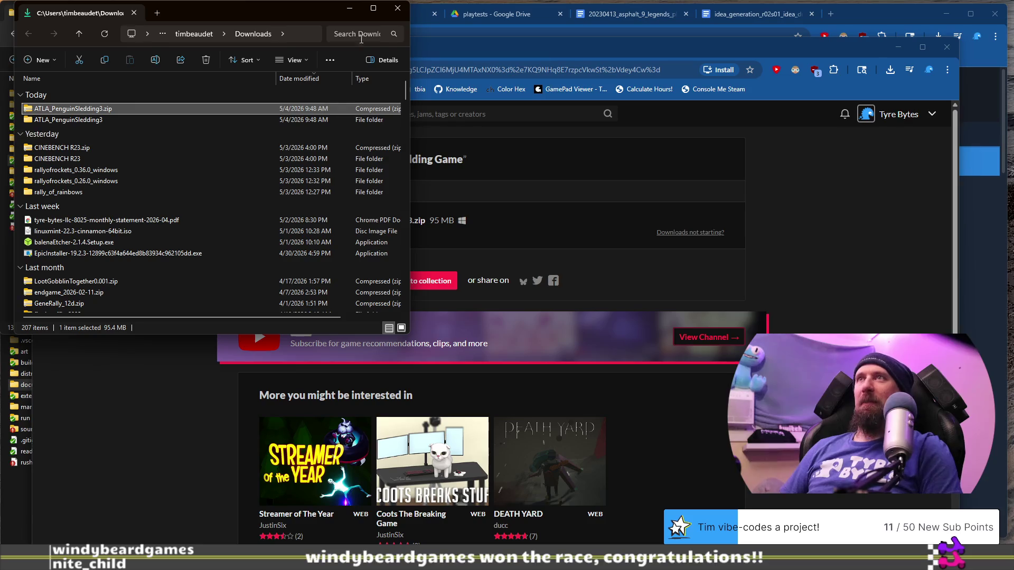
pyautogui.click(398, 9)
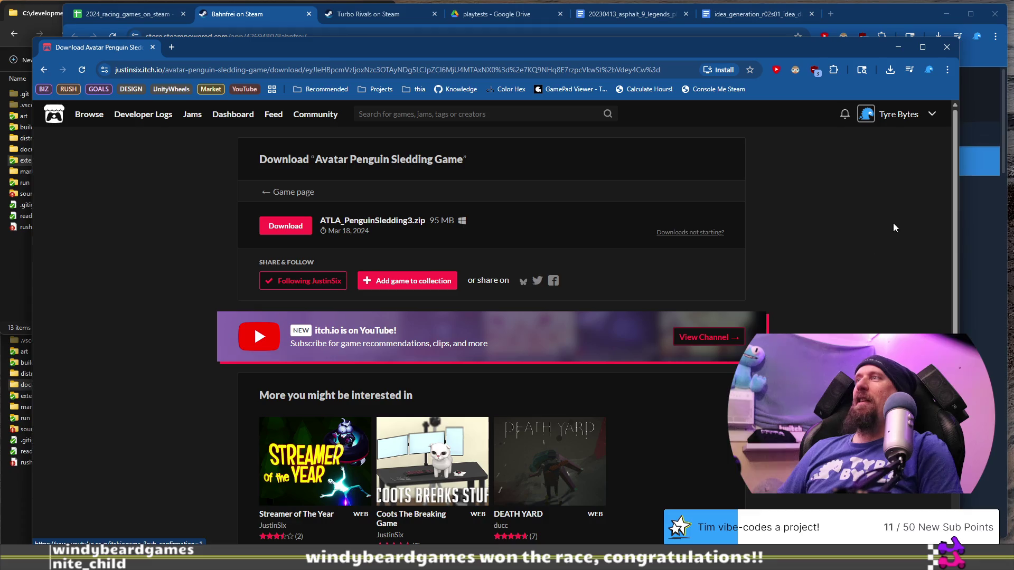
pyautogui.click(947, 47)
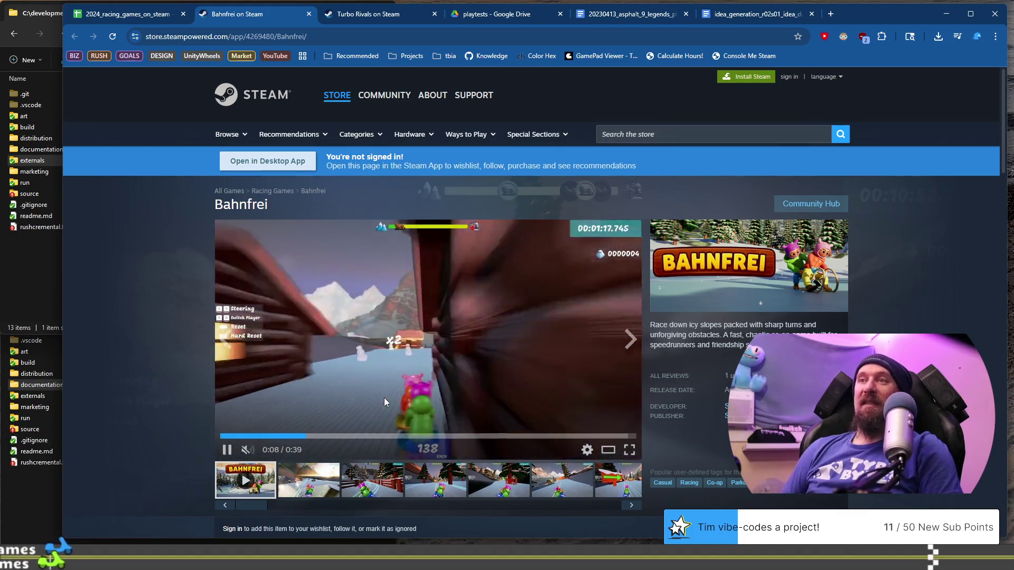
pyautogui.scroll(-4, 376, 393)
# Finish reviewing Bahnfrei's Steam page, then return to the 2024_racing_games_on_steam spreadsheet.
pyautogui.scroll(-2, 376, 393)
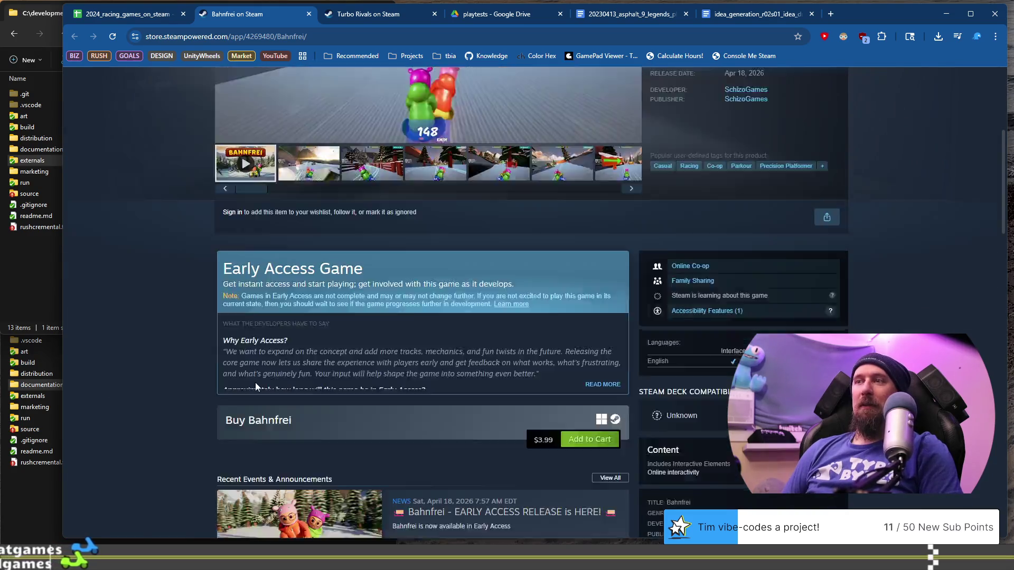
pyautogui.scroll(6, 255, 382)
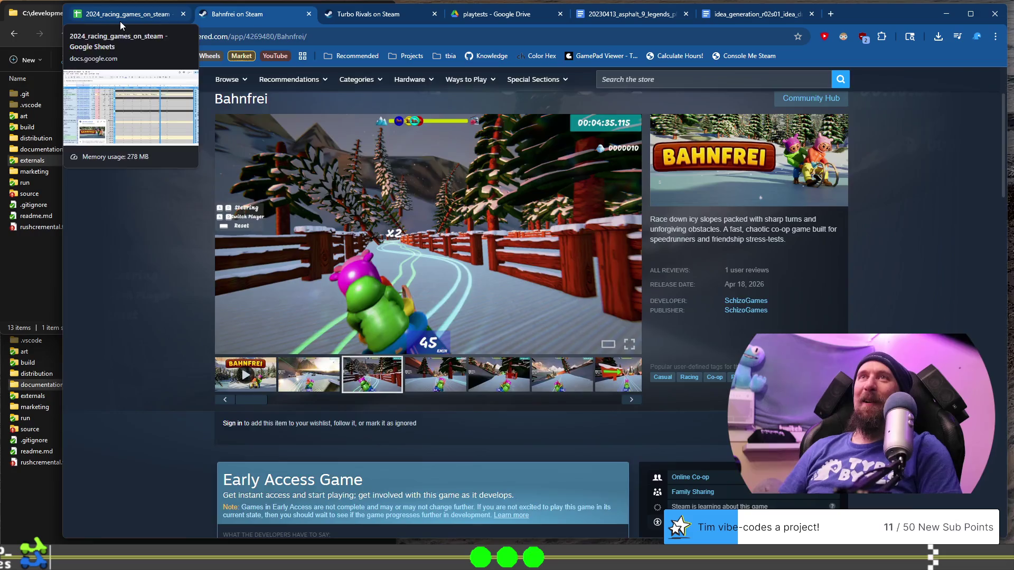
pyautogui.click(120, 21)
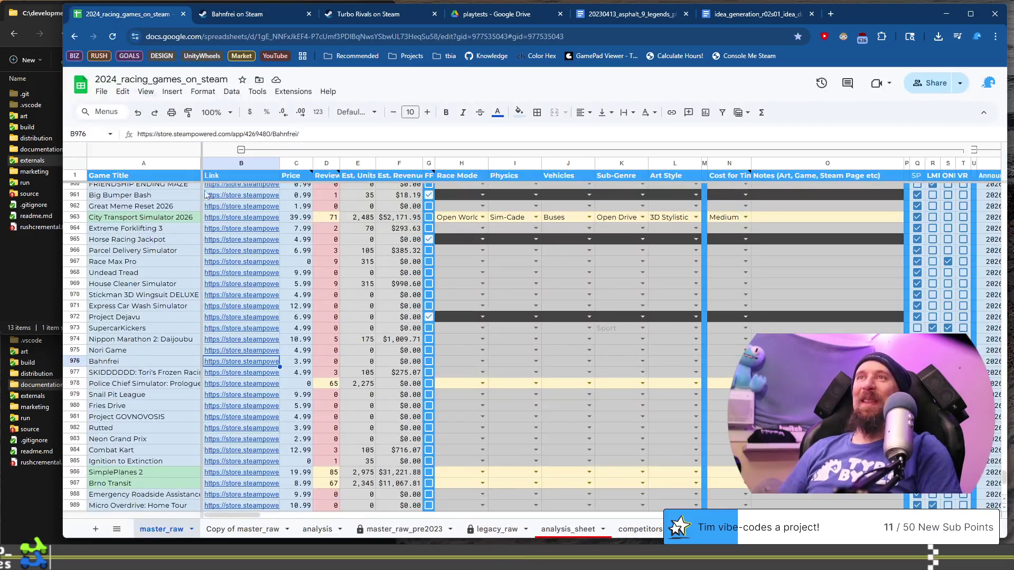
# Select the Bahnfrei title in A976, then open a new tab and enter twitch.tv/.
pyautogui.click(162, 364)
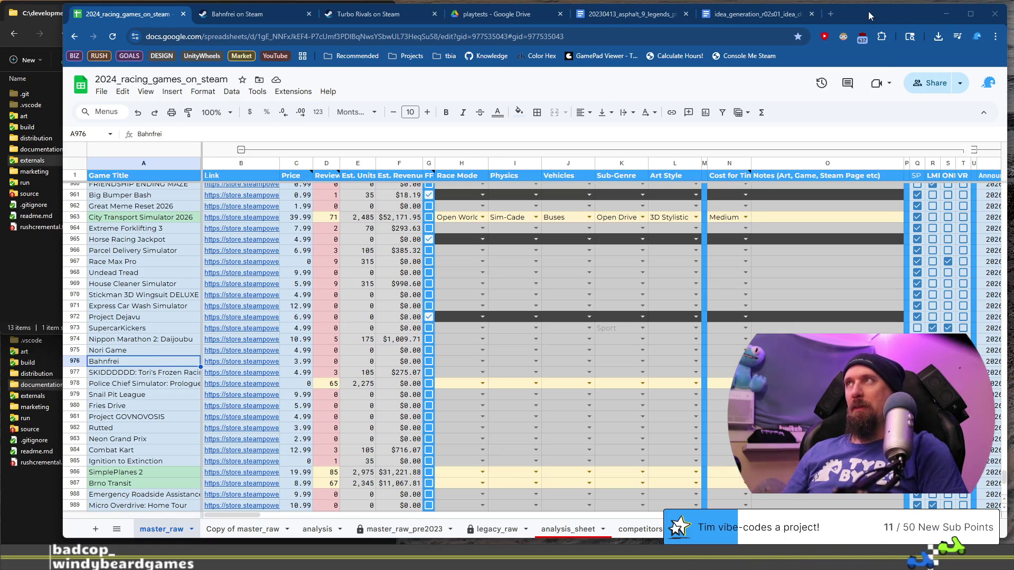
pyautogui.moveTo(870, 11); pyautogui.dragTo(840, 13)
pyautogui.click(832, 15)
pyautogui.write('twitch.tv/')
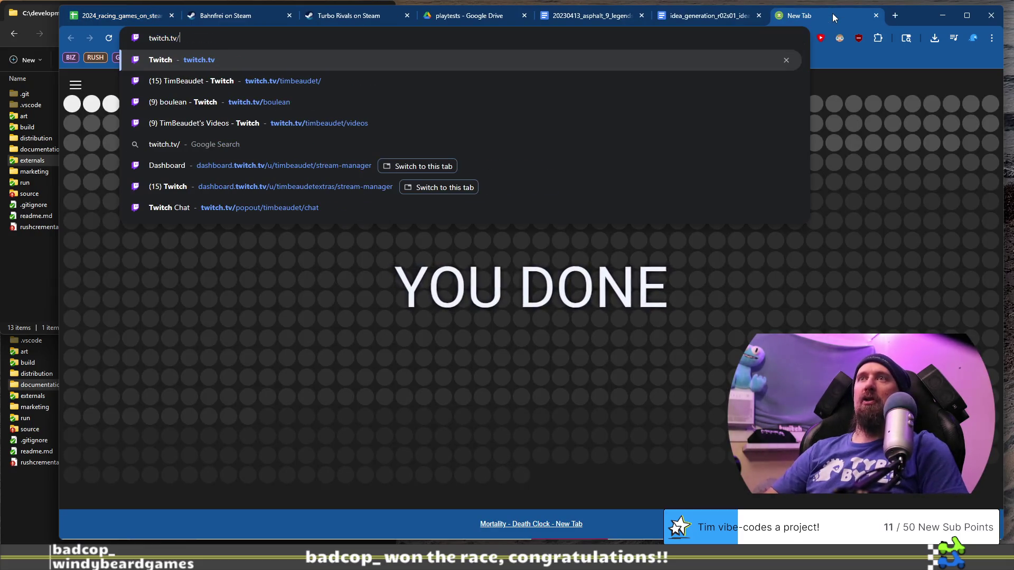
# Load Twitch and open the Software and Game Development category.
pyautogui.press('Return')
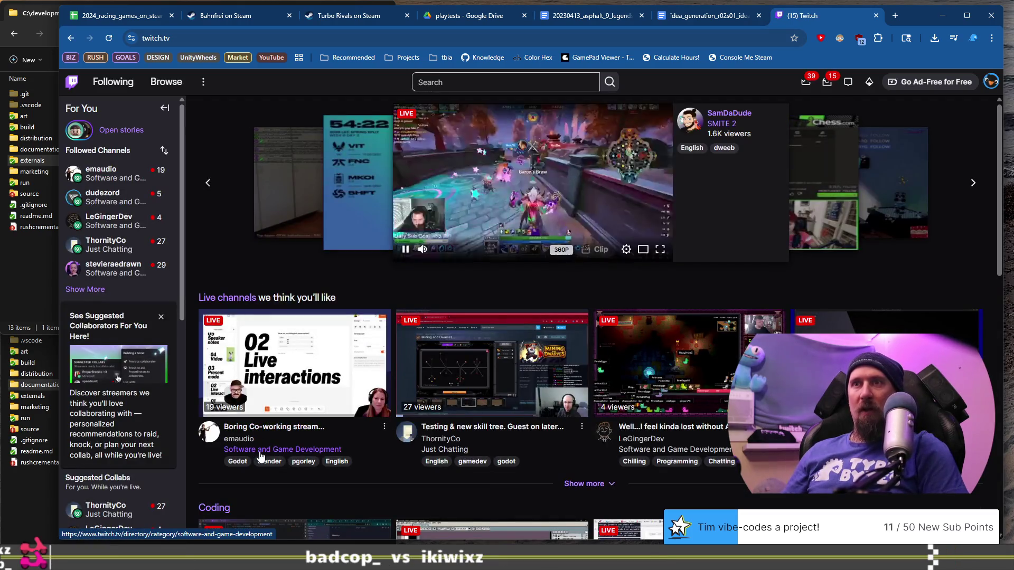
pyautogui.click(259, 450)
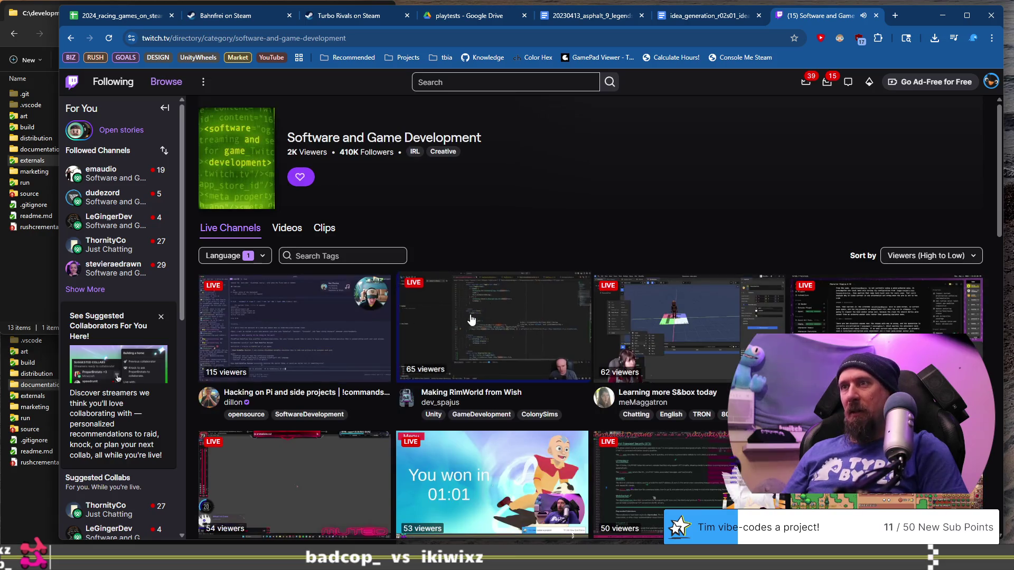
pyautogui.scroll(-1, 463, 322)
pyautogui.scroll(-3, 433, 321)
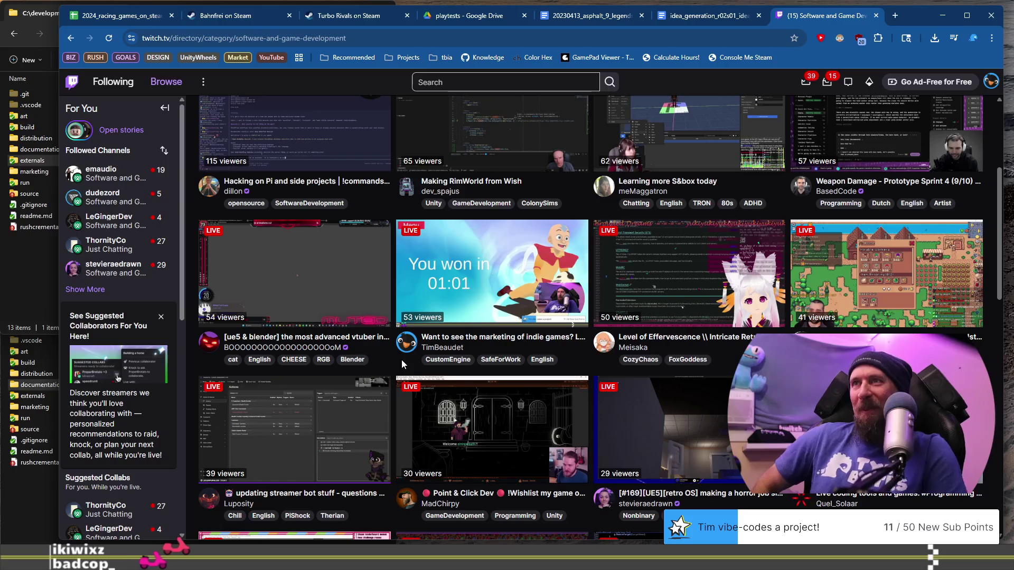
# Browse the category's live channels, then close the Twitch tab.
pyautogui.scroll(5, 402, 359)
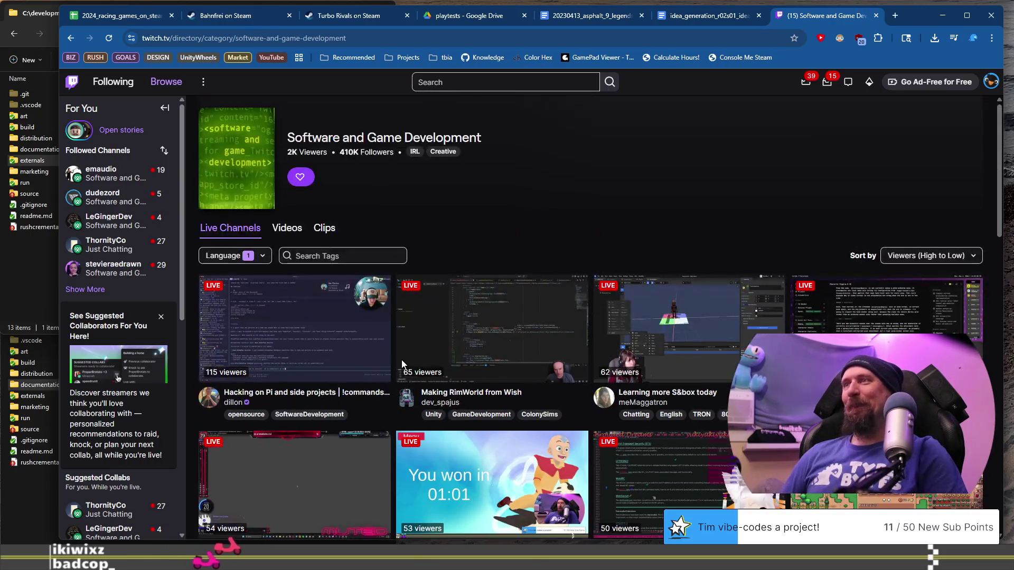
pyautogui.scroll(-5, 401, 364)
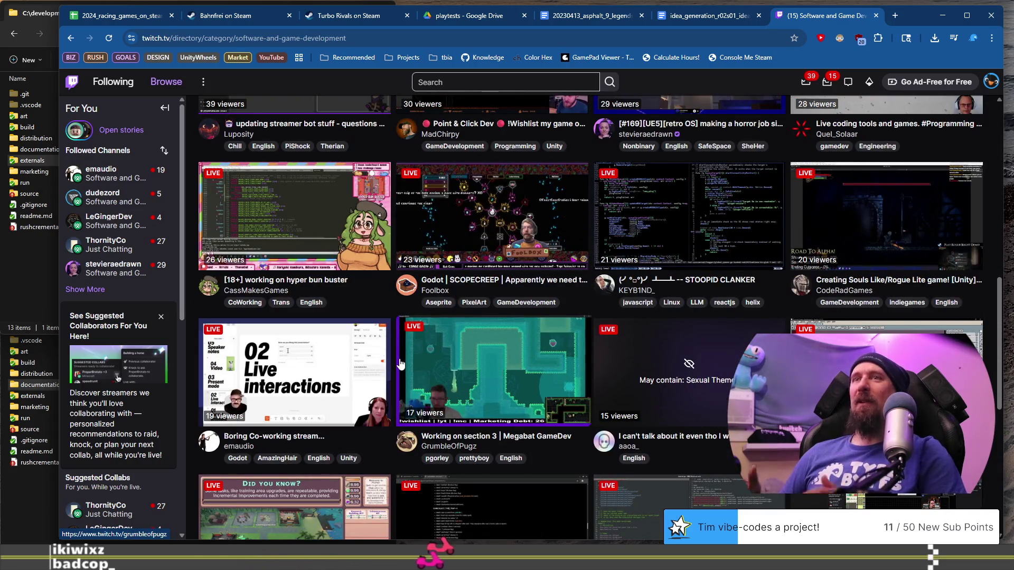
pyautogui.scroll(-7, 406, 362)
pyautogui.scroll(10, 414, 362)
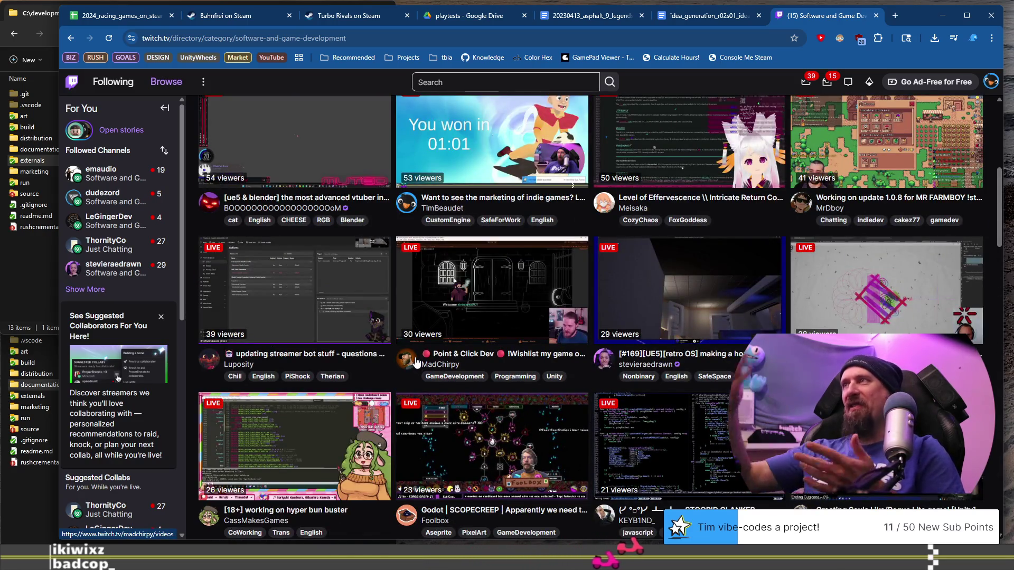
pyautogui.scroll(7, 415, 362)
pyautogui.scroll(-2, 416, 362)
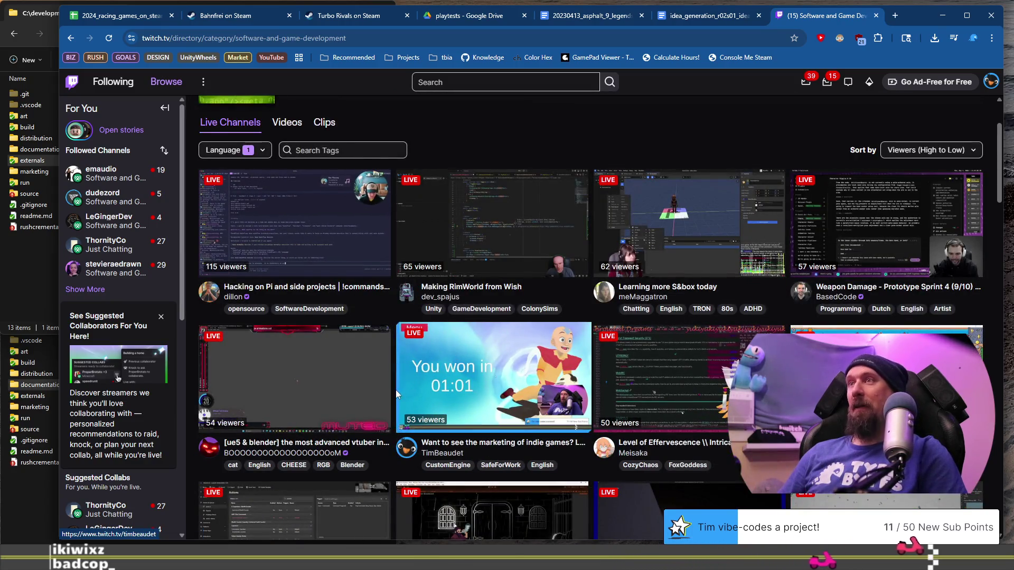
pyautogui.scroll(2, 395, 389)
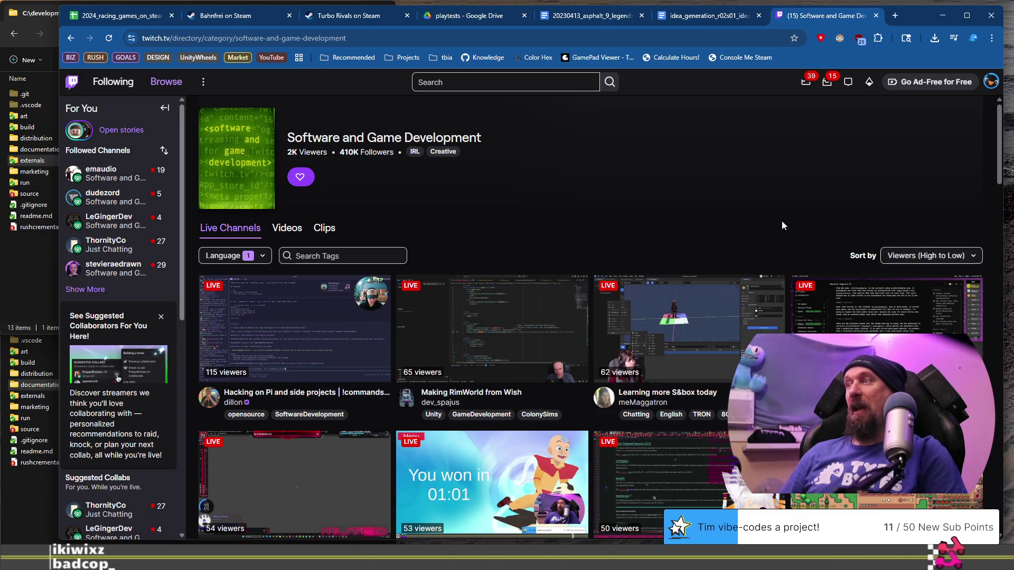
pyautogui.scroll(-1, 744, 220)
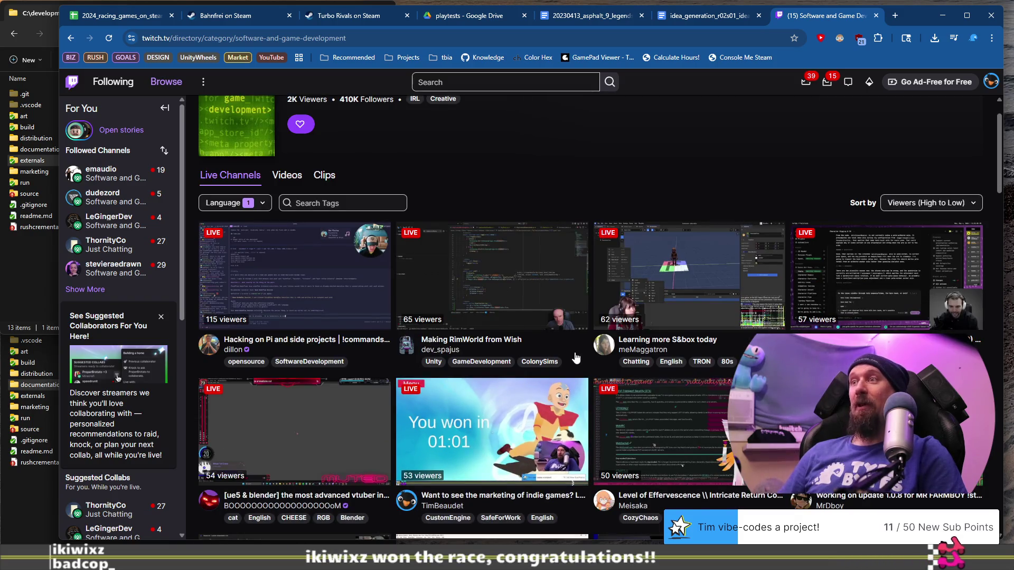
pyautogui.scroll(-1, 529, 375)
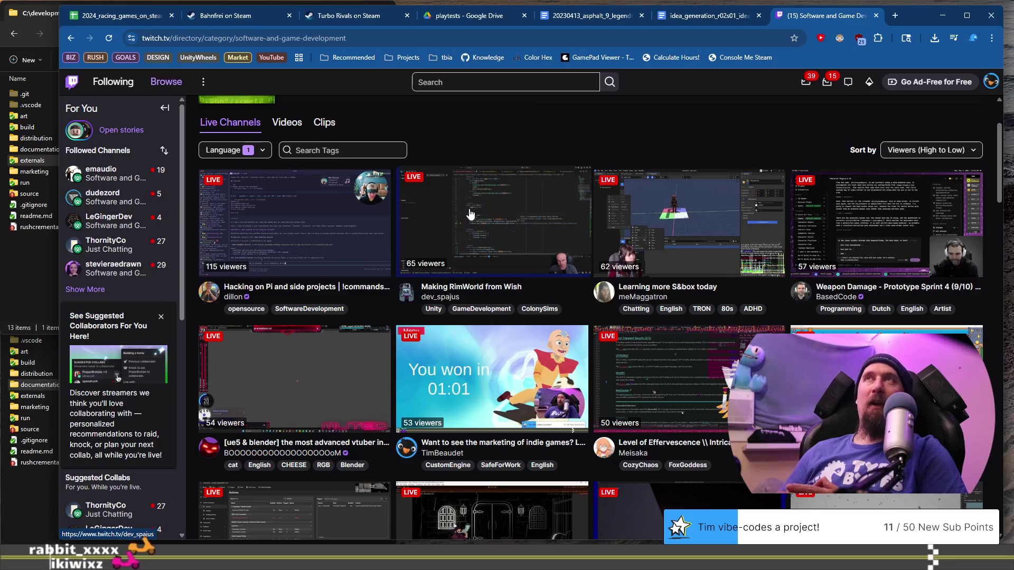
pyautogui.scroll(-4, 470, 214)
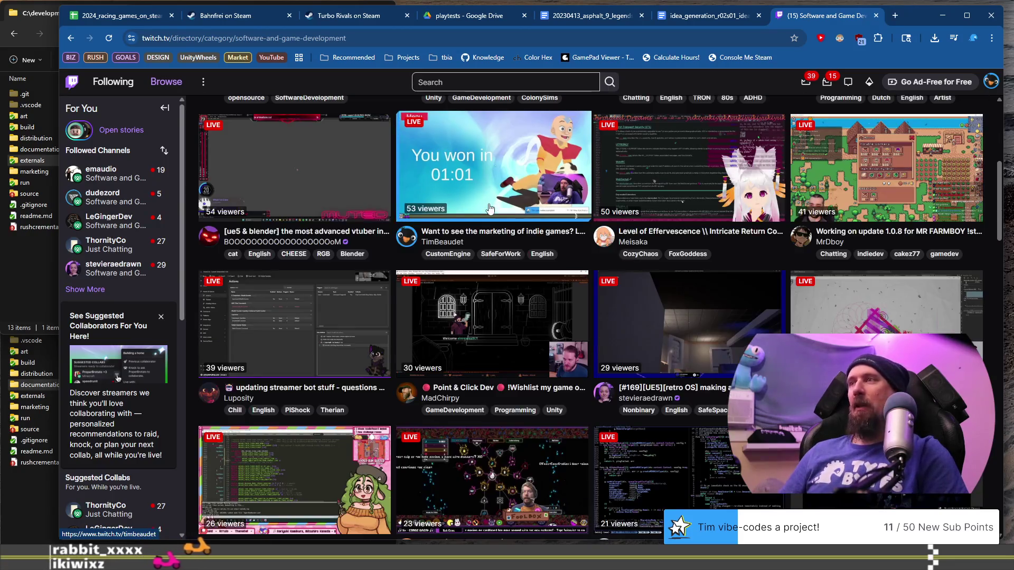
pyautogui.scroll(4, 449, 337)
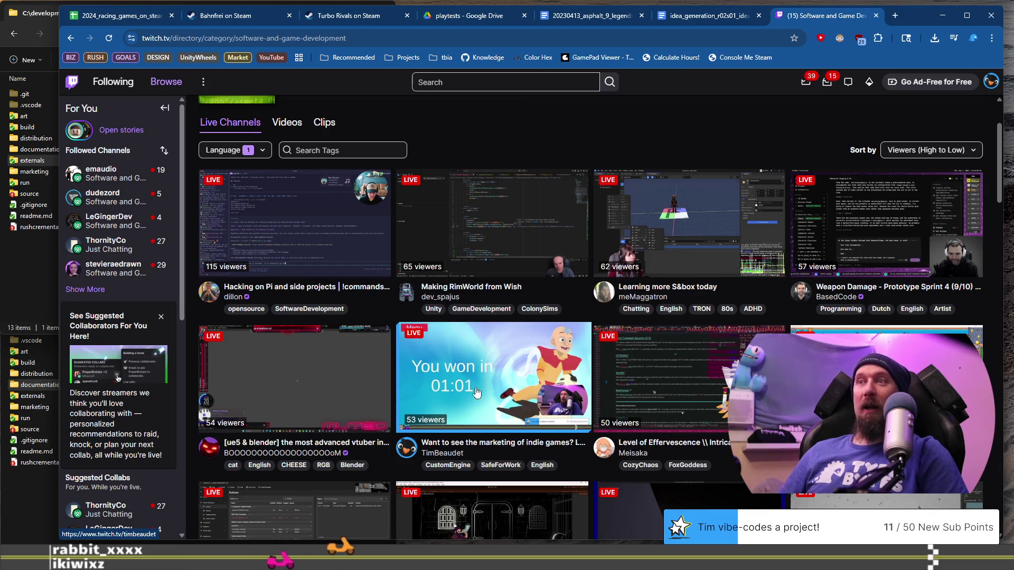
pyautogui.click(877, 16)
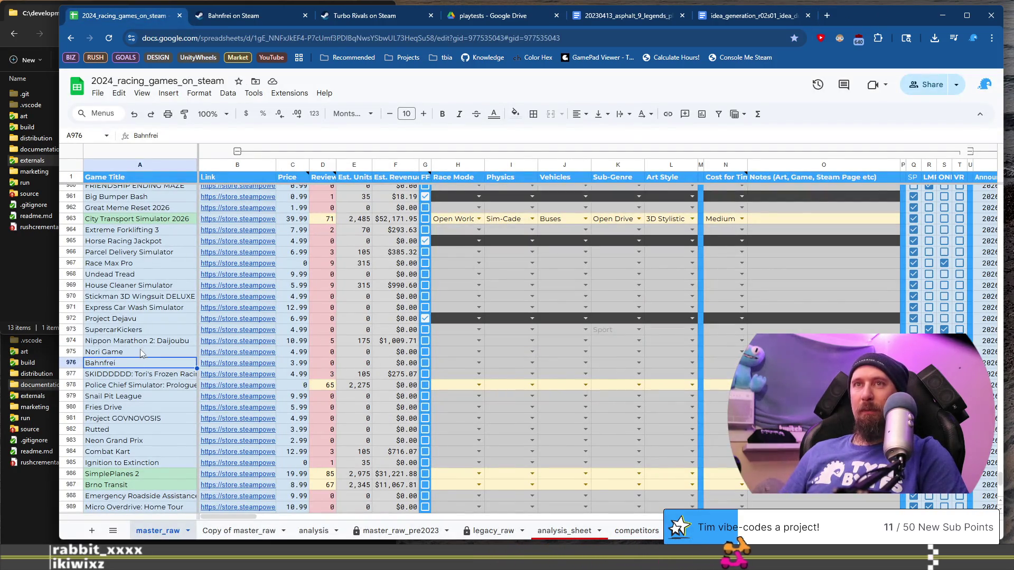
# Select cell A977 and switch to the Bahnfrei Steam store tab.
pyautogui.click(130, 376)
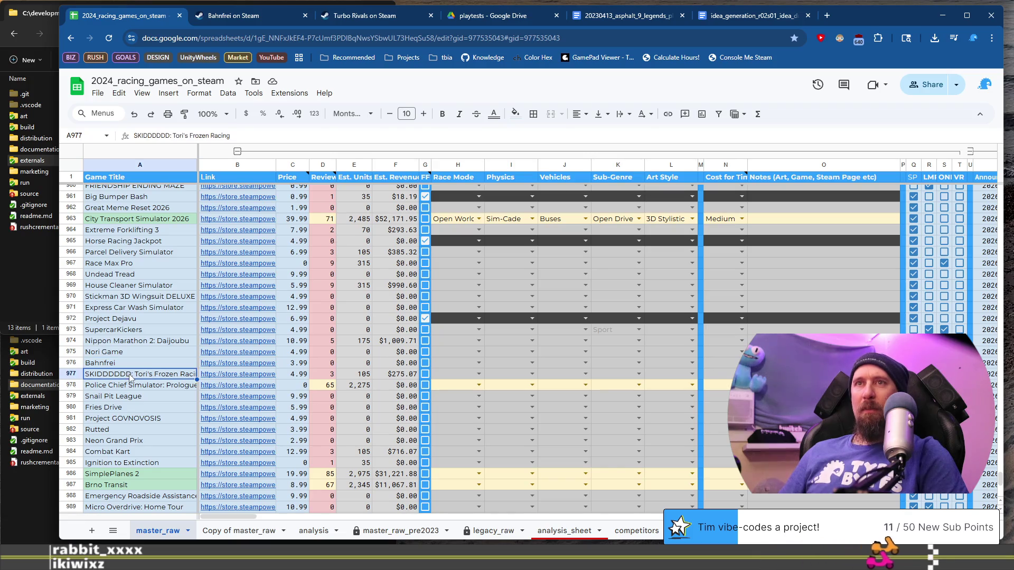
pyautogui.click(233, 17)
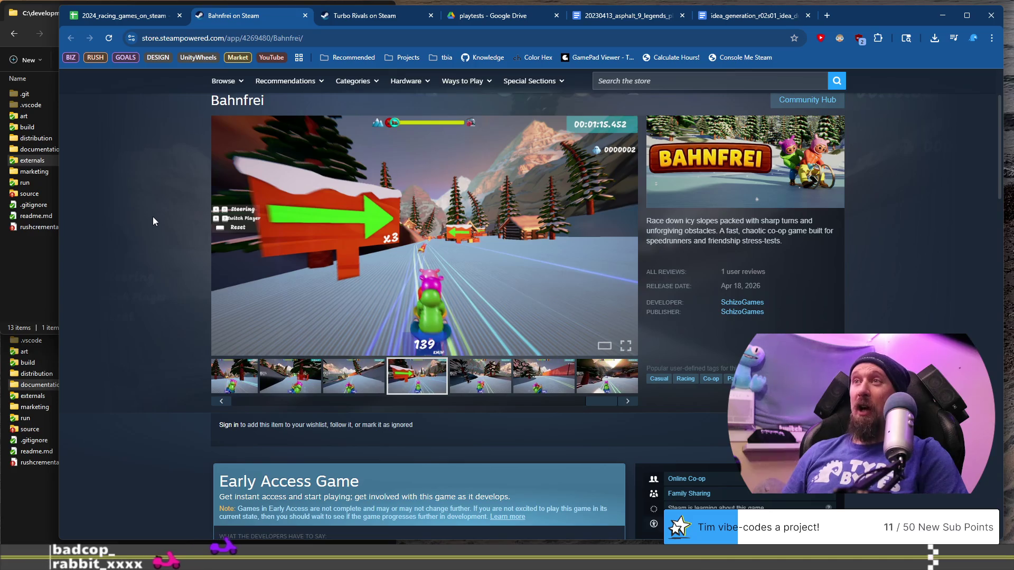
# Return to the spreadsheet and open the Sledding Game store page link.
pyautogui.click(124, 20)
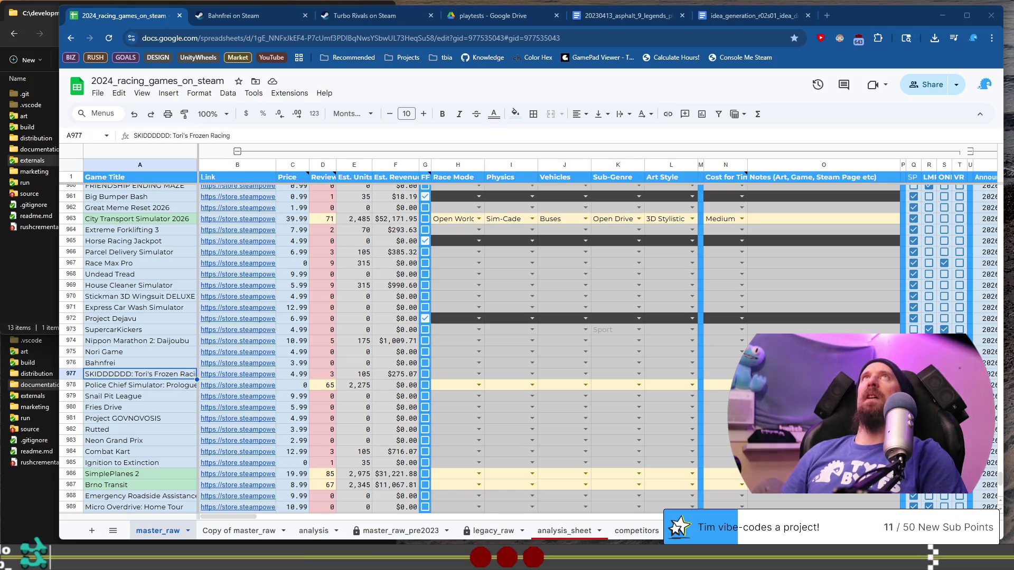
pyautogui.click(146, 317)
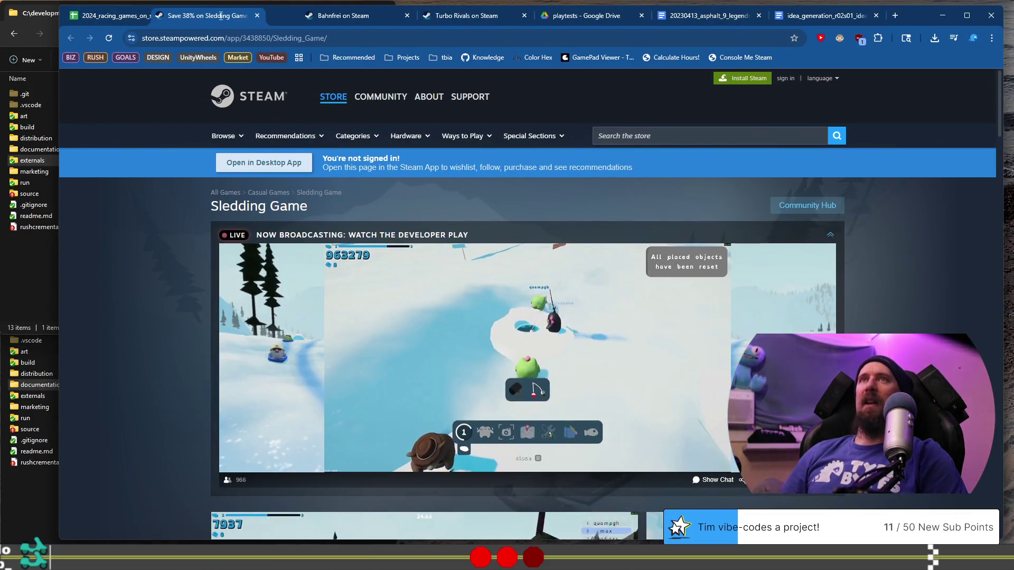
# Scroll the Sledding Game page and show its third screenshot.
pyautogui.scroll(-5, 146, 317)
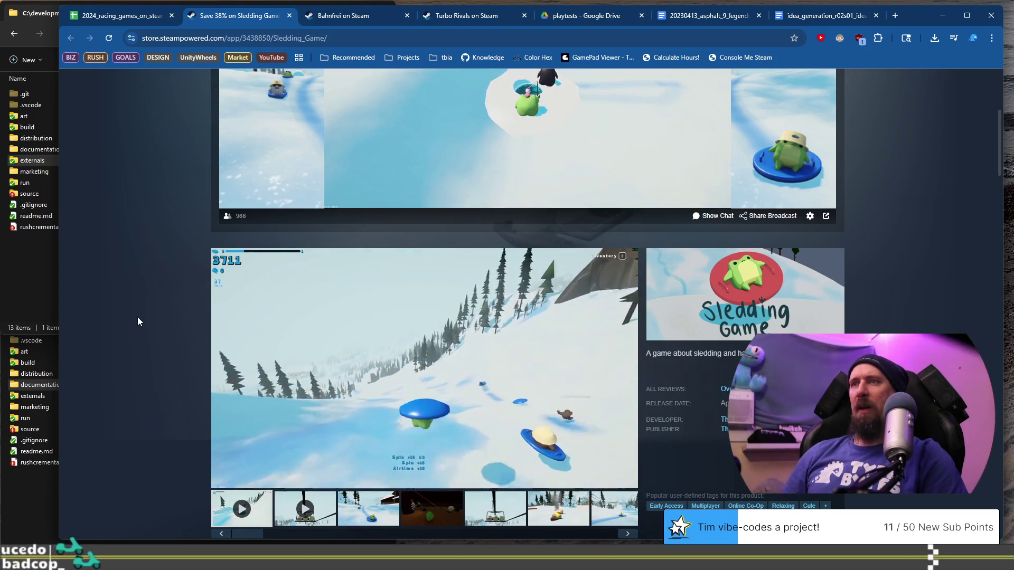
pyautogui.scroll(-4, 136, 315)
pyautogui.scroll(-4, 130, 309)
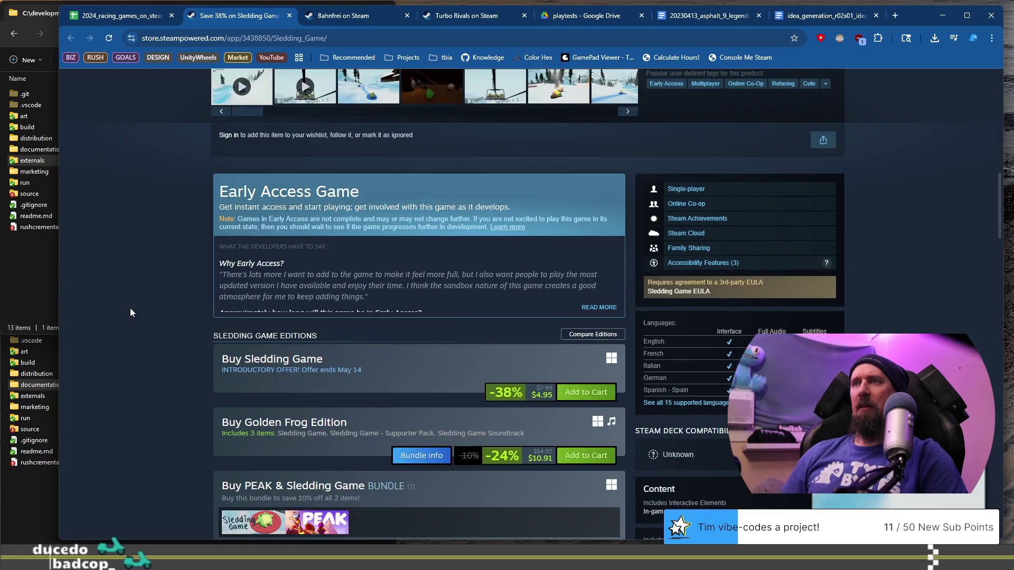
pyautogui.scroll(2, 130, 308)
pyautogui.scroll(3, 130, 308)
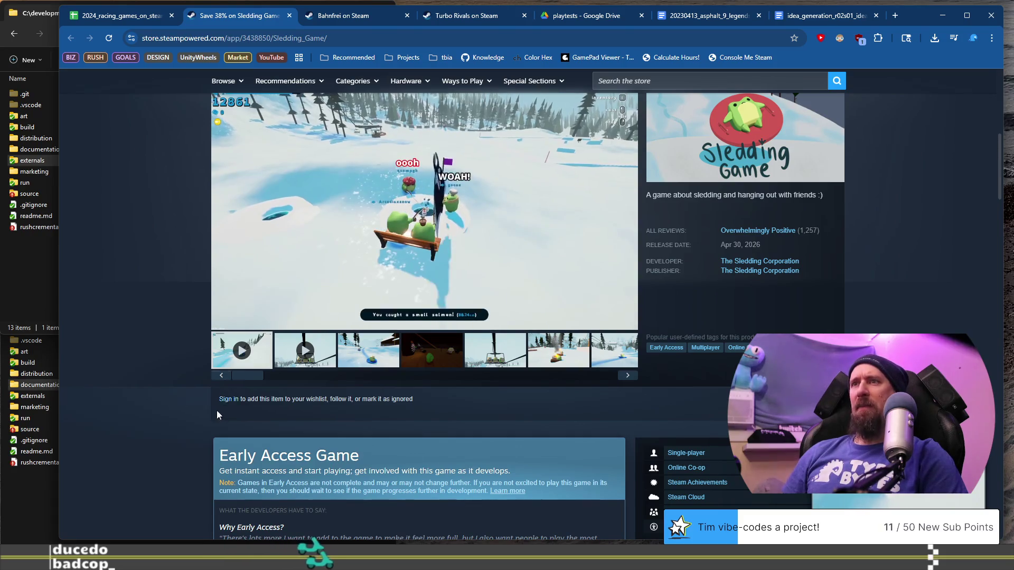
pyautogui.click(371, 366)
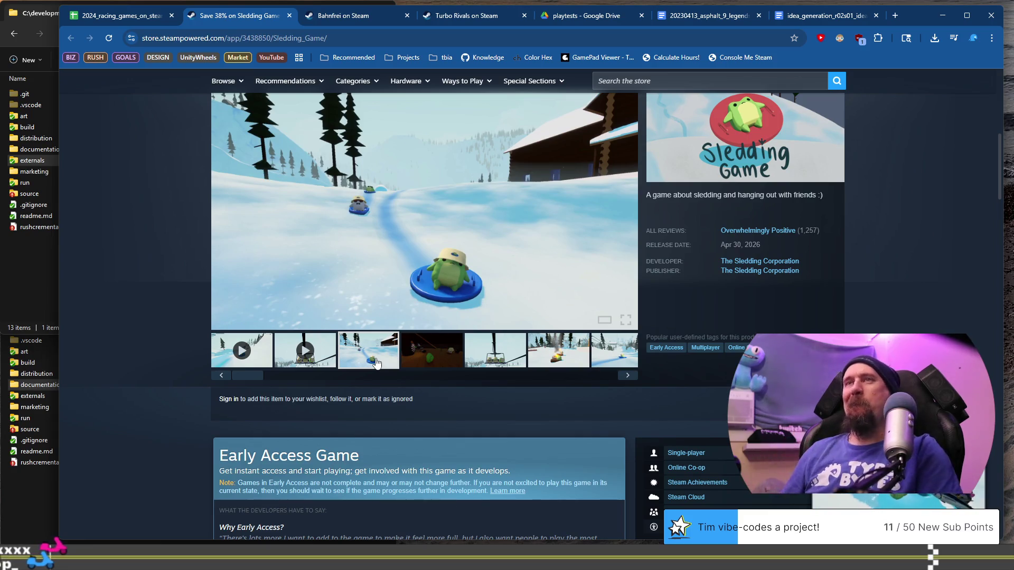
# Read through the editions, bundles and description, then close the Sledding Game tab.
pyautogui.scroll(-5, 396, 240)
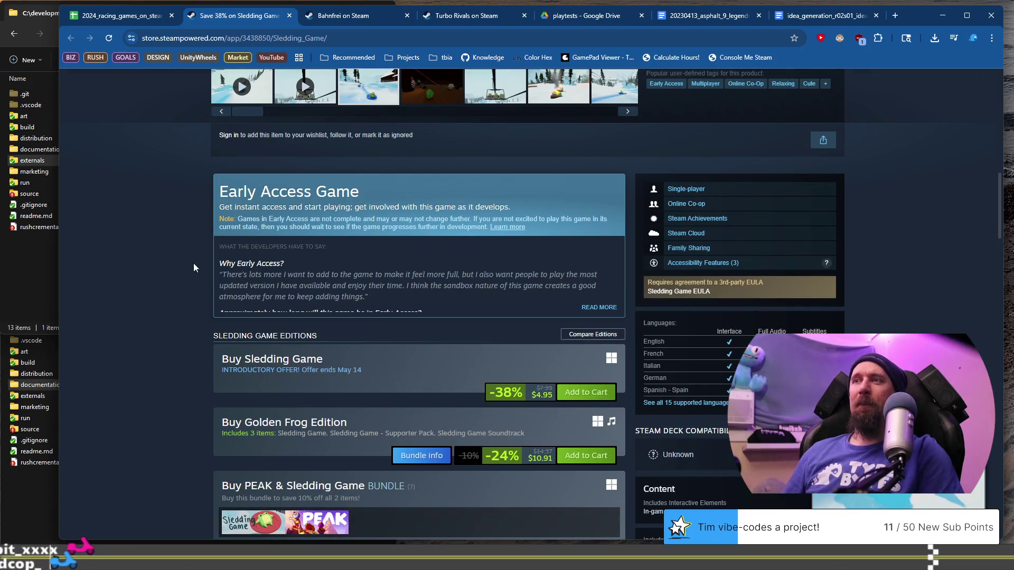
pyautogui.scroll(-7, 193, 263)
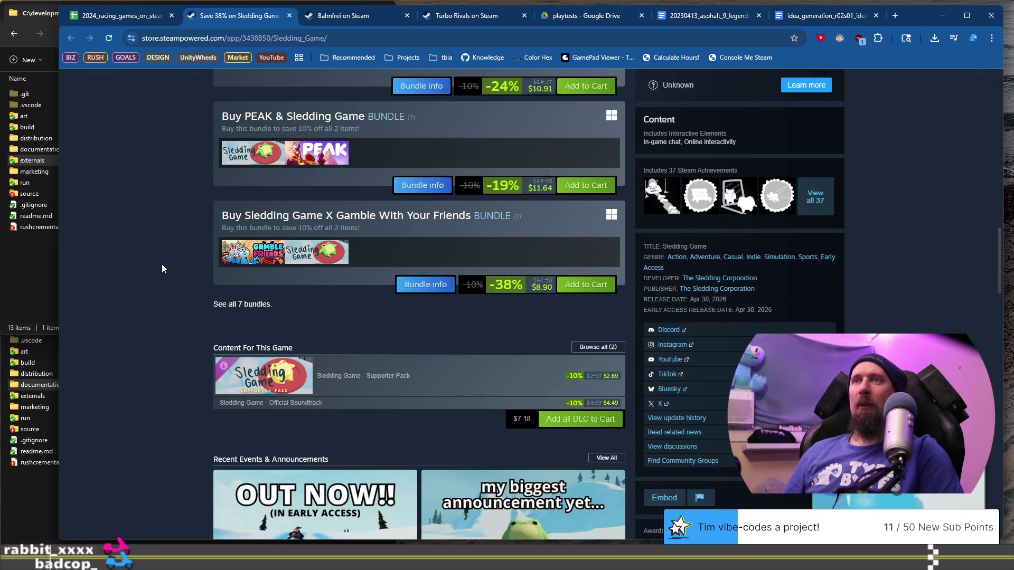
pyautogui.scroll(-6, 161, 267)
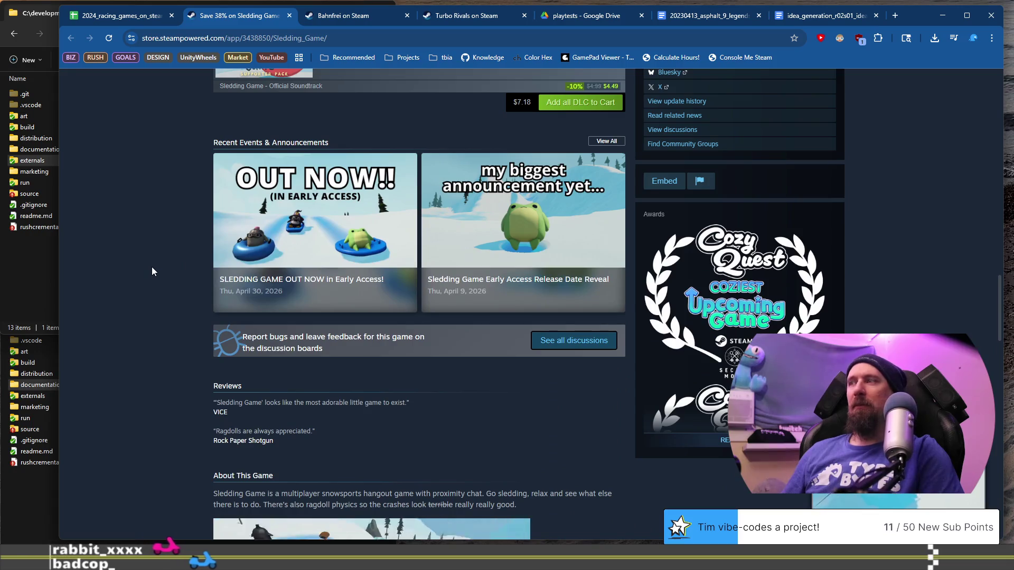
pyautogui.scroll(-3, 152, 271)
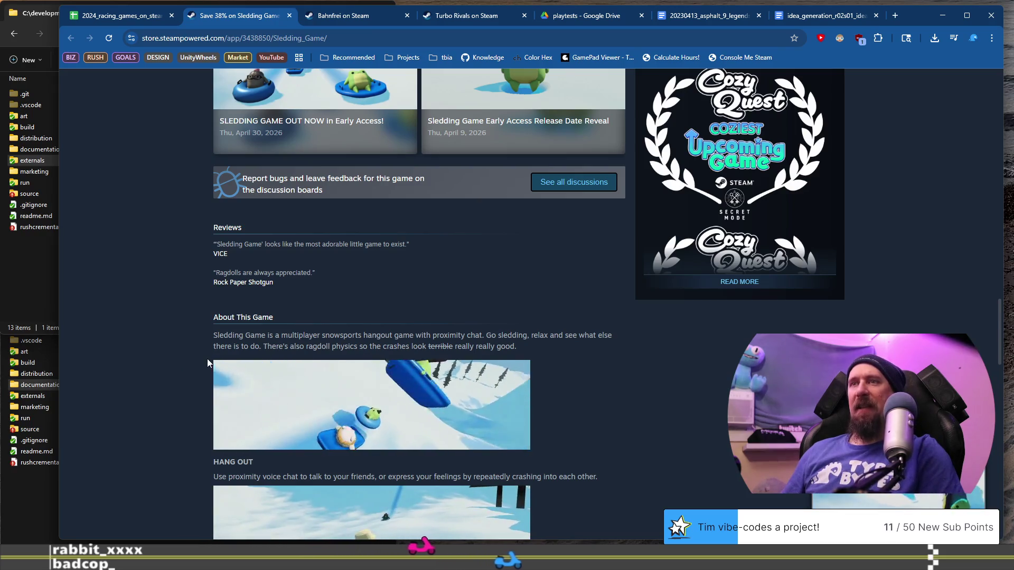
pyautogui.scroll(-6, 173, 358)
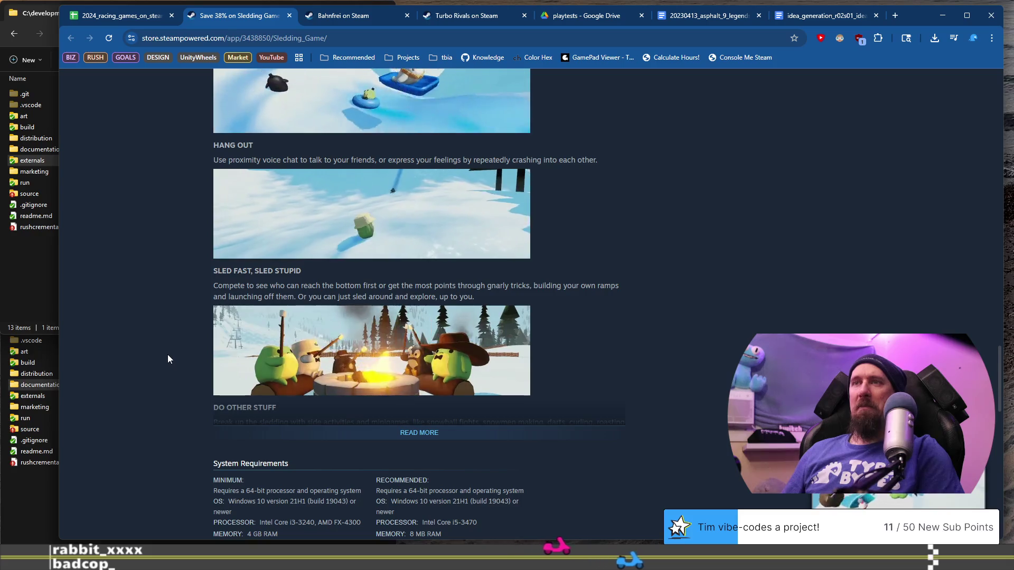
pyautogui.scroll(-5, 165, 353)
pyautogui.scroll(14, 164, 356)
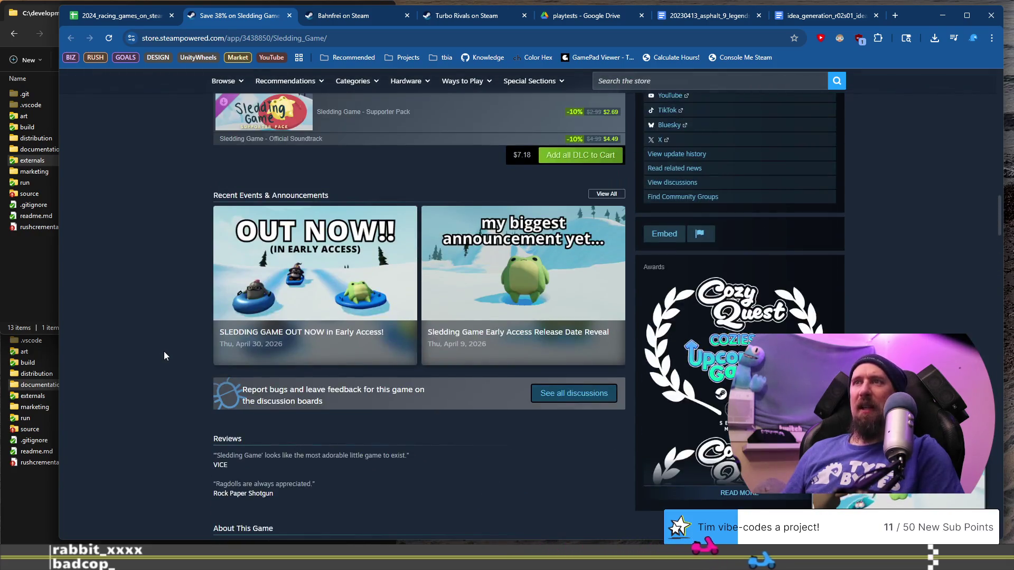
pyautogui.scroll(15, 164, 352)
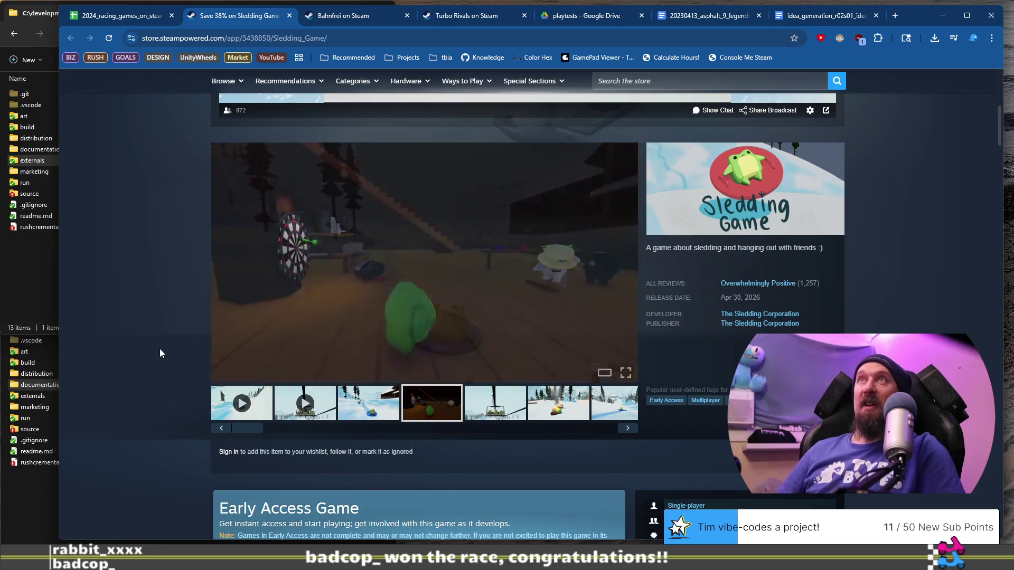
pyautogui.scroll(1, 160, 349)
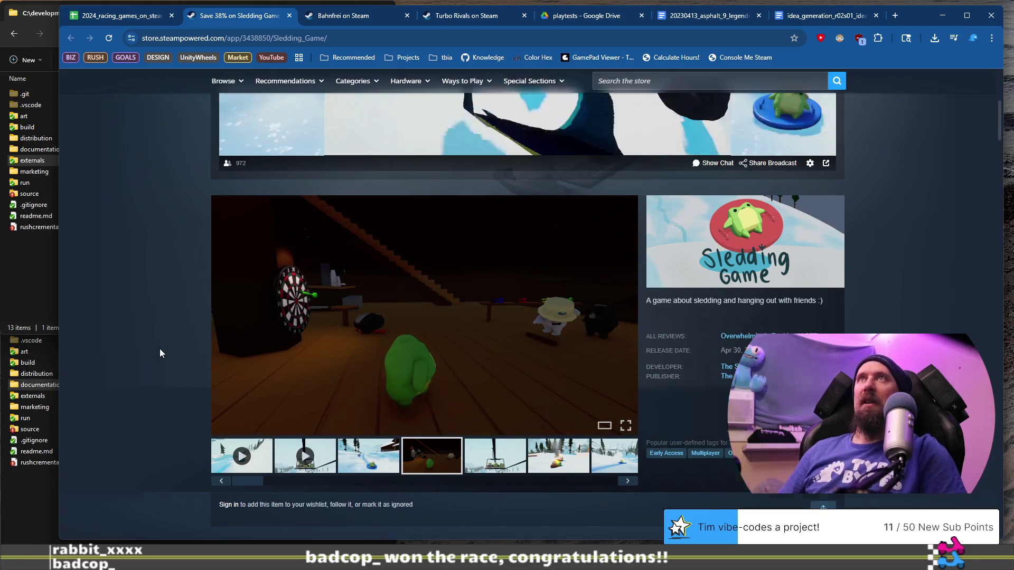
pyautogui.scroll(6, 159, 349)
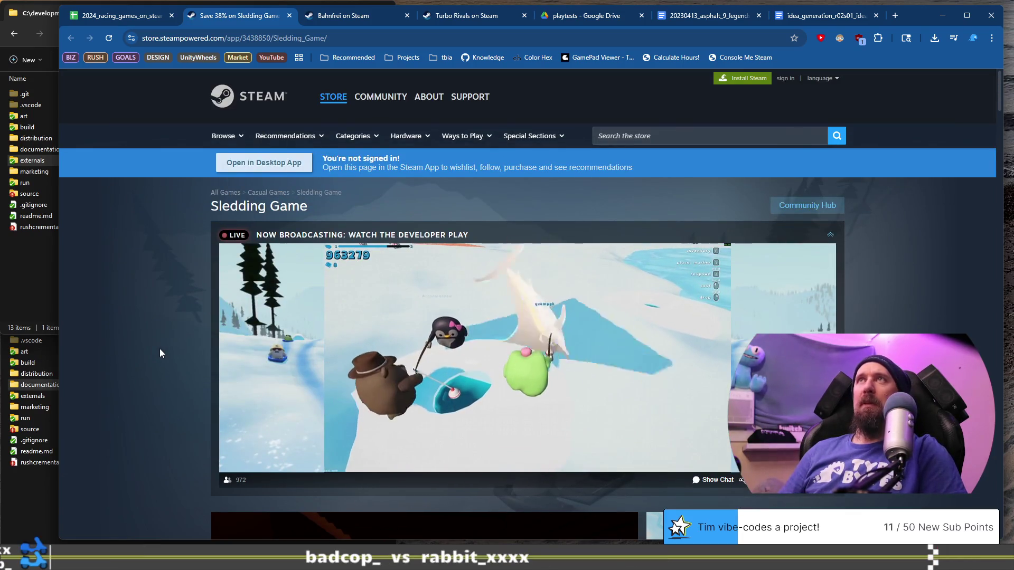
pyautogui.click(289, 16)
# Back in the spreadsheet, open the SKIDDDDDD: Tori's Frozen Racing Steam link in B977.
pyautogui.click(143, 17)
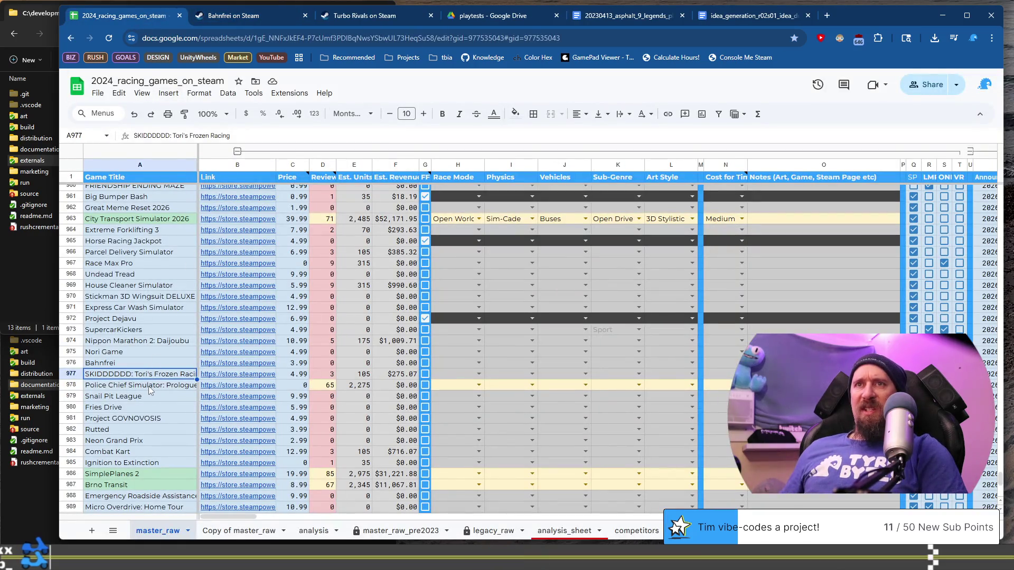
pyautogui.click(240, 379)
pyautogui.click(255, 392)
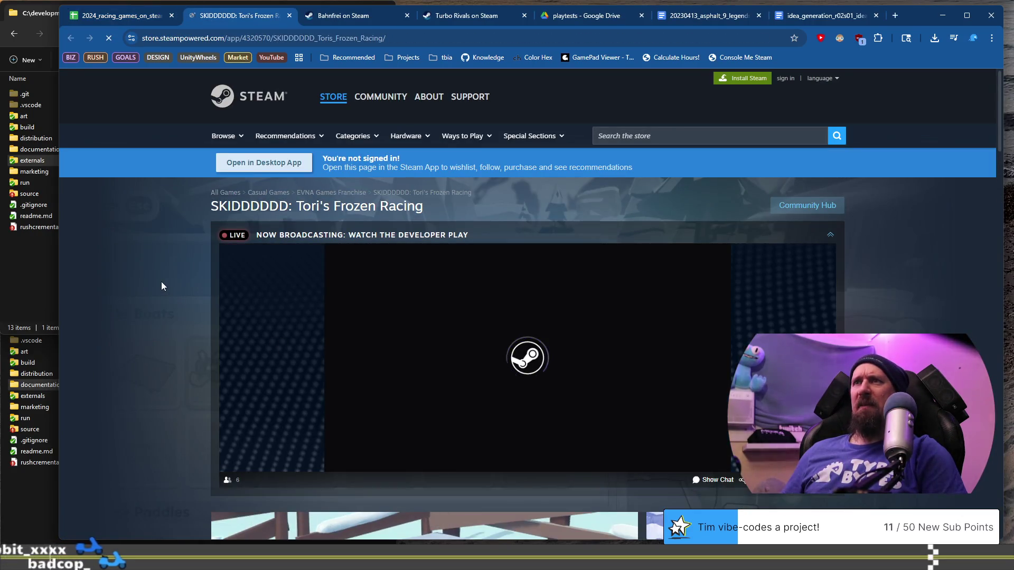
# View SKIDDDDDD's fourth, sixth and seventh screenshots, then switch to the Bahnfrei page.
pyautogui.scroll(-8, 162, 286)
pyautogui.click(452, 359)
pyautogui.click(583, 355)
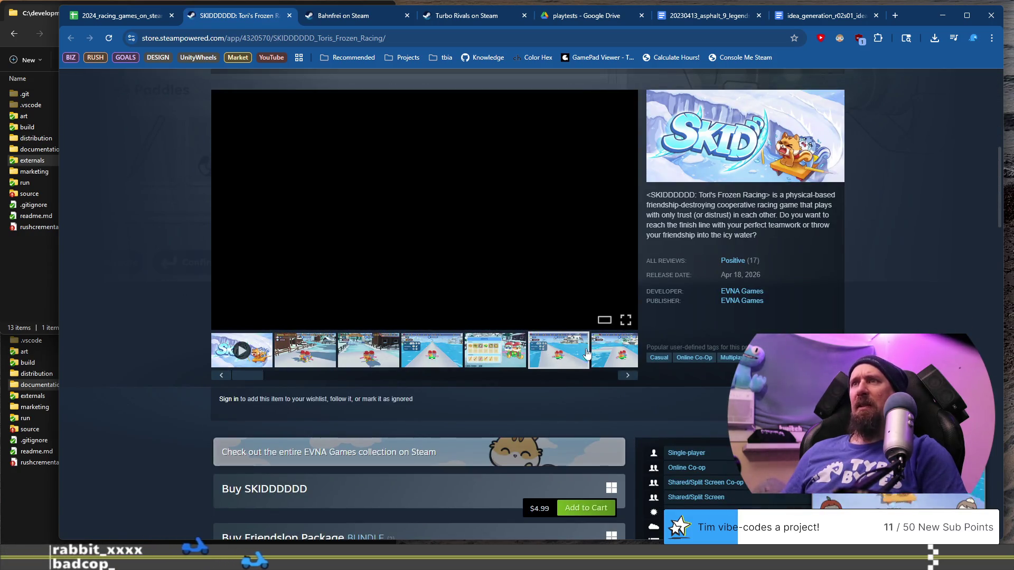
pyautogui.click(613, 357)
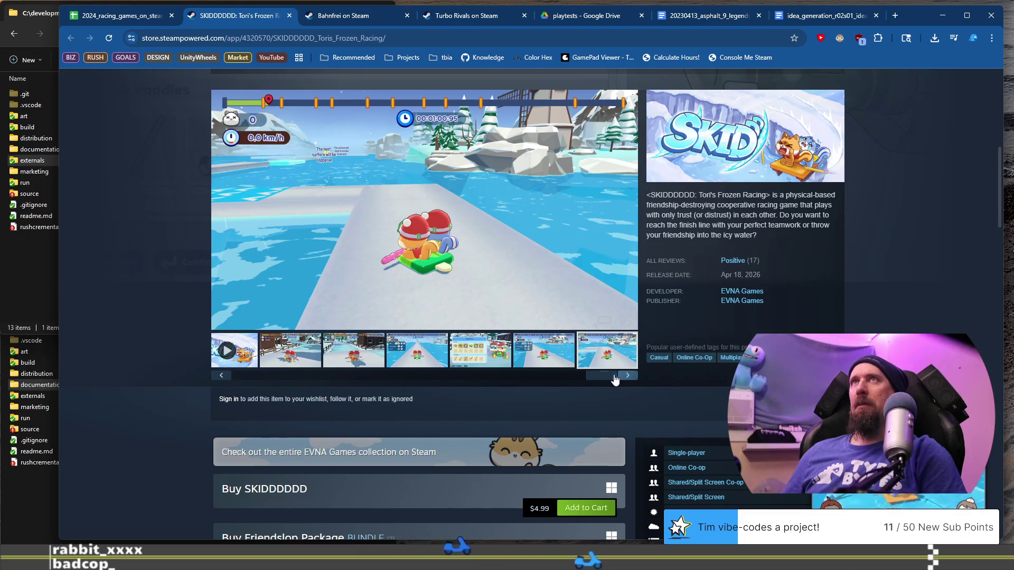
pyautogui.moveTo(626, 376); pyautogui.dragTo(248, 376)
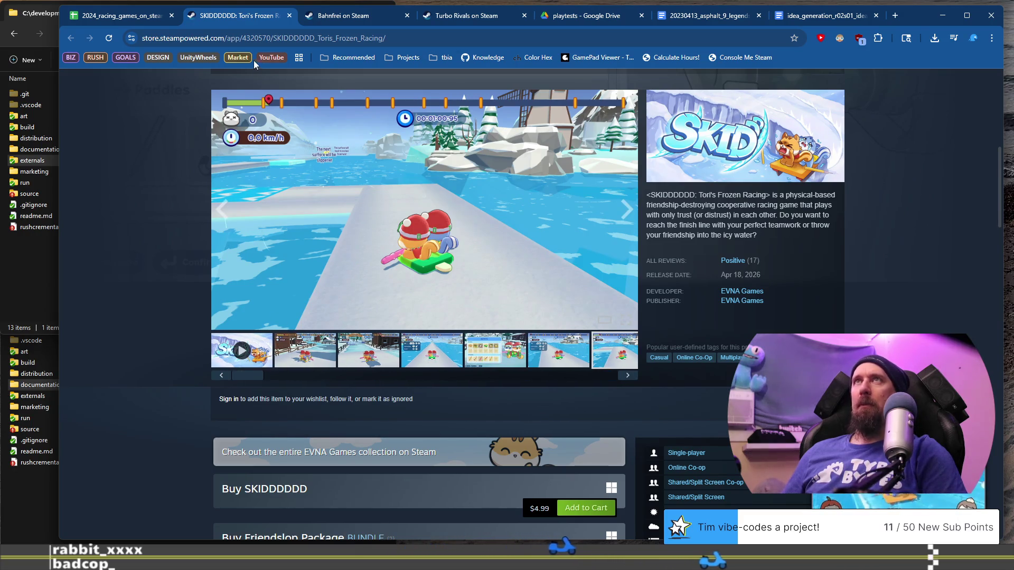
pyautogui.click(91, 22)
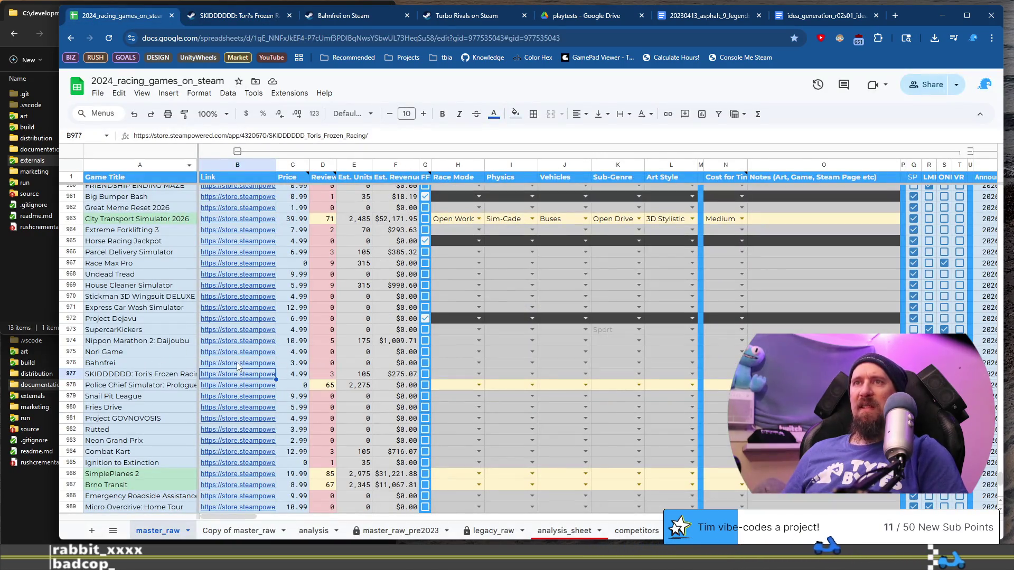
pyautogui.click(346, 16)
# Log the Bahnfrei store URL as ignored with the collector in the terminal.
pyautogui.click(350, 38)
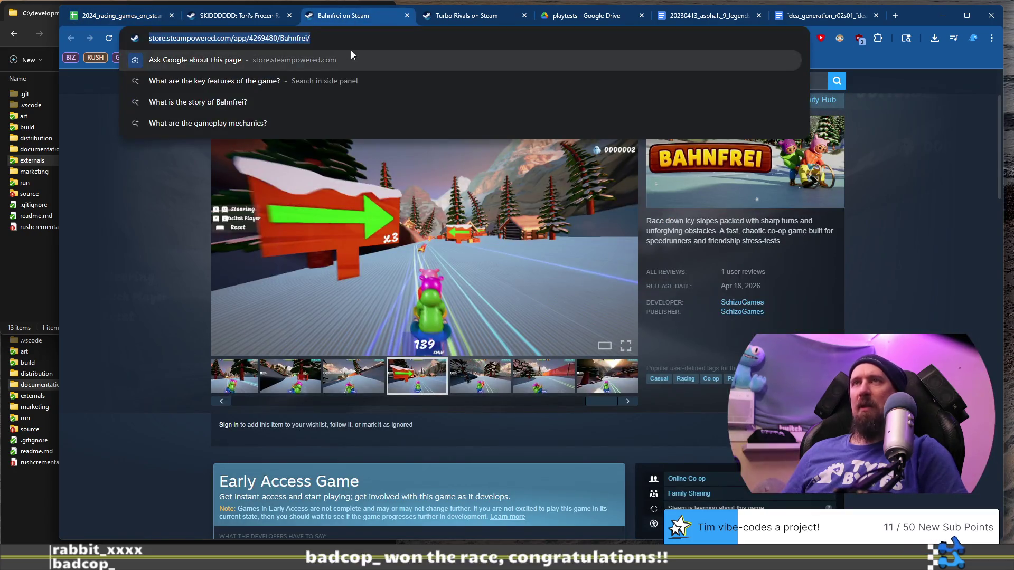
pyautogui.hotkey('alt', 'Tab')
pyautogui.write('https://store.steampowered.com/app/4269480/Bahnfrei/')
pyautogui.press('Return')
pyautogui.hotkey('alt', 'Tab')
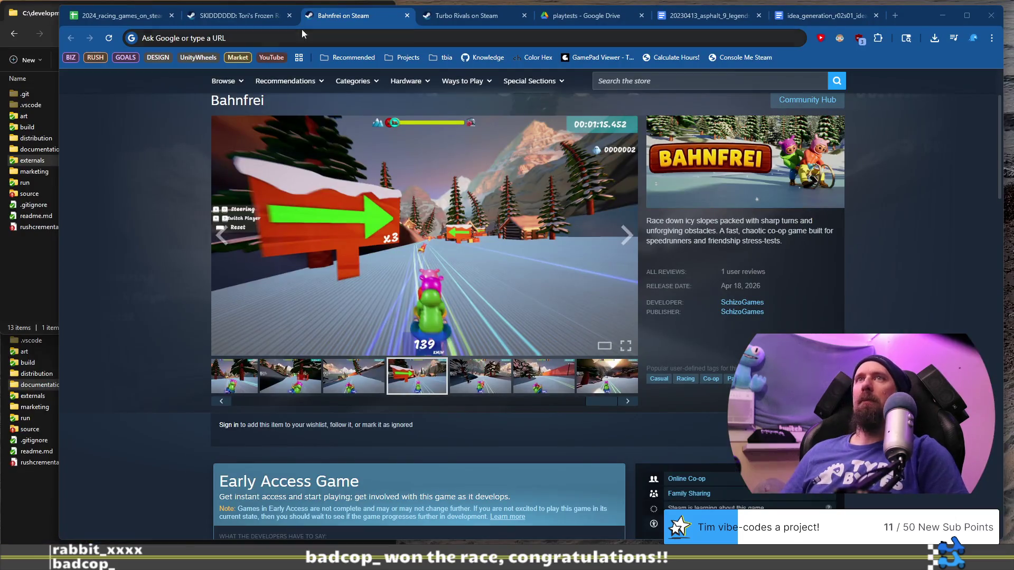
# Log the SKIDDDDDD store URL with the collector as well.
pyautogui.click(264, 16)
pyautogui.click(281, 39)
pyautogui.hotkey('alt', 'Tab')
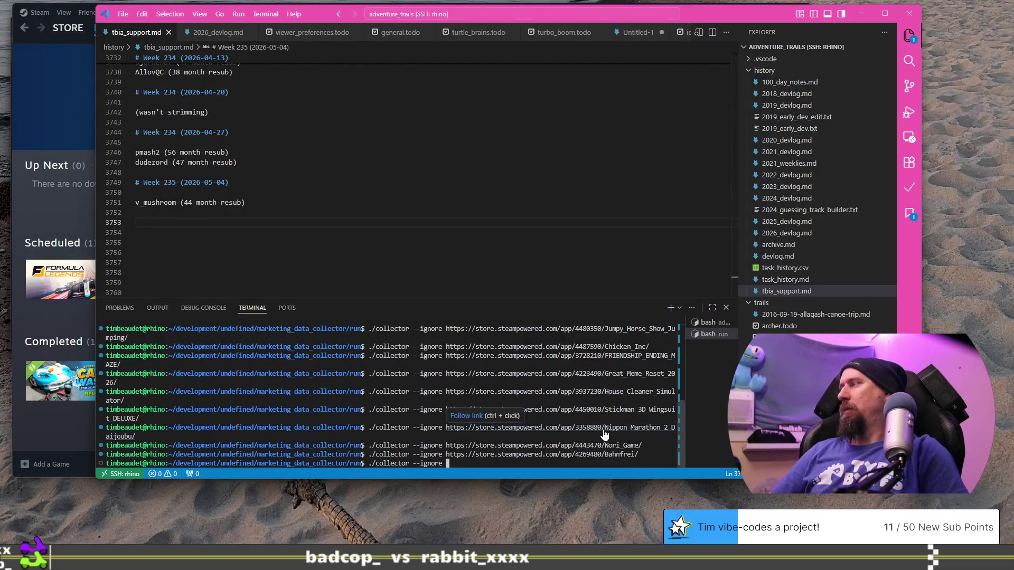
pyautogui.write('https://store.steampowered.com/app/4320570/SKIDDDDDD_Toris_Frozen_Racing/')
pyautogui.press('Return')
pyautogui.hotkey('alt', 'Tab')
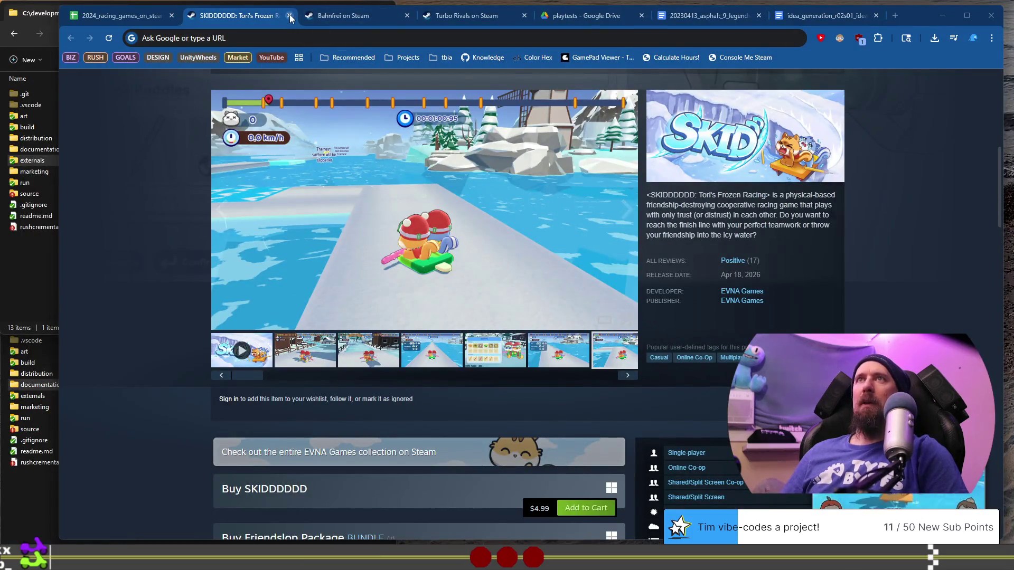
# Close both store tabs and select the Police Chief Simulator row in the spreadsheet.
pyautogui.click(289, 15)
pyautogui.click(289, 15)
pyautogui.click(132, 16)
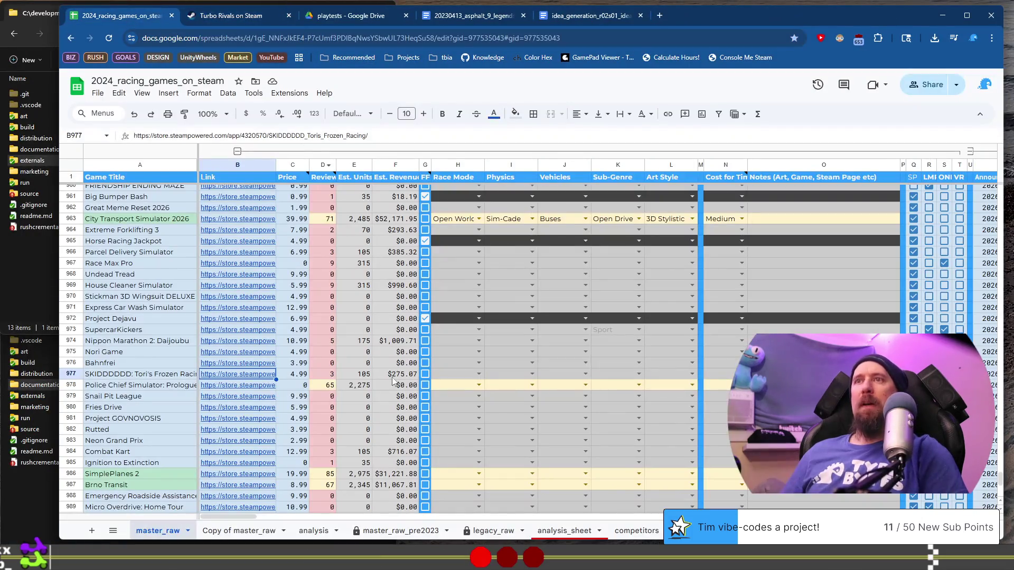
pyautogui.click(144, 389)
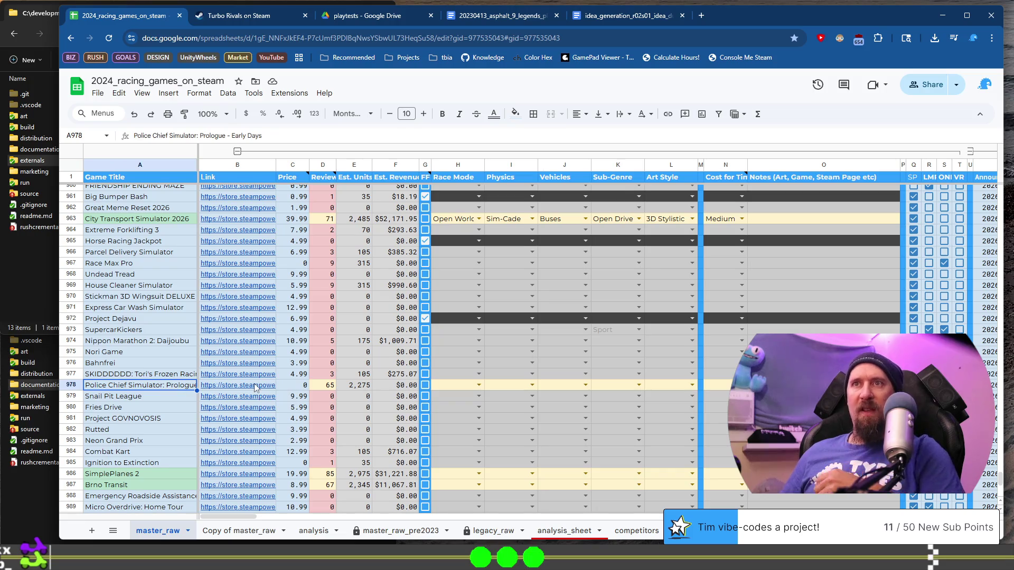
# Open Police Chief Simulator's Steam page from B978 and browse its screenshots.
pyautogui.moveTo(255, 388)
pyautogui.click(266, 405)
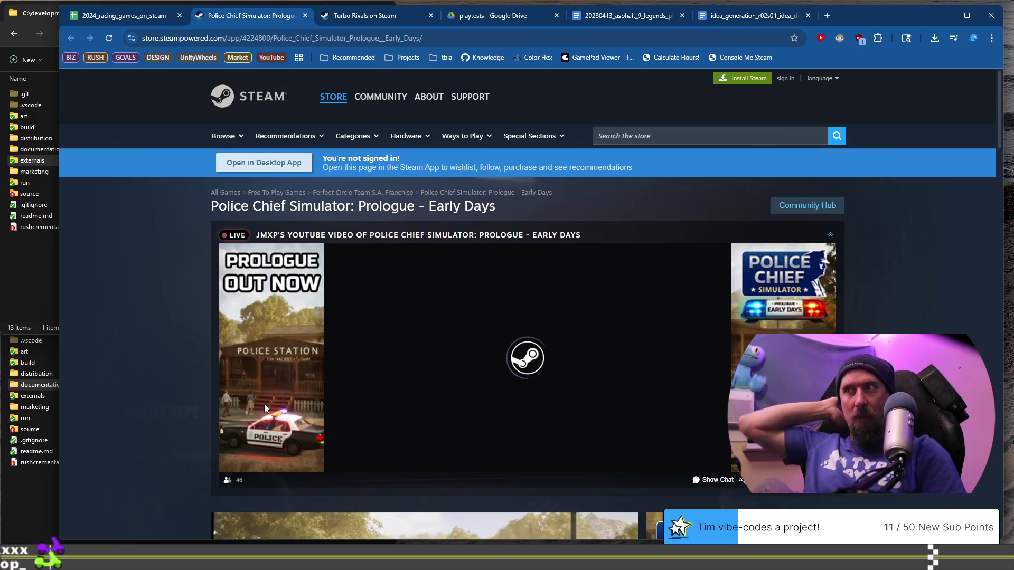
pyautogui.scroll(-8, 194, 320)
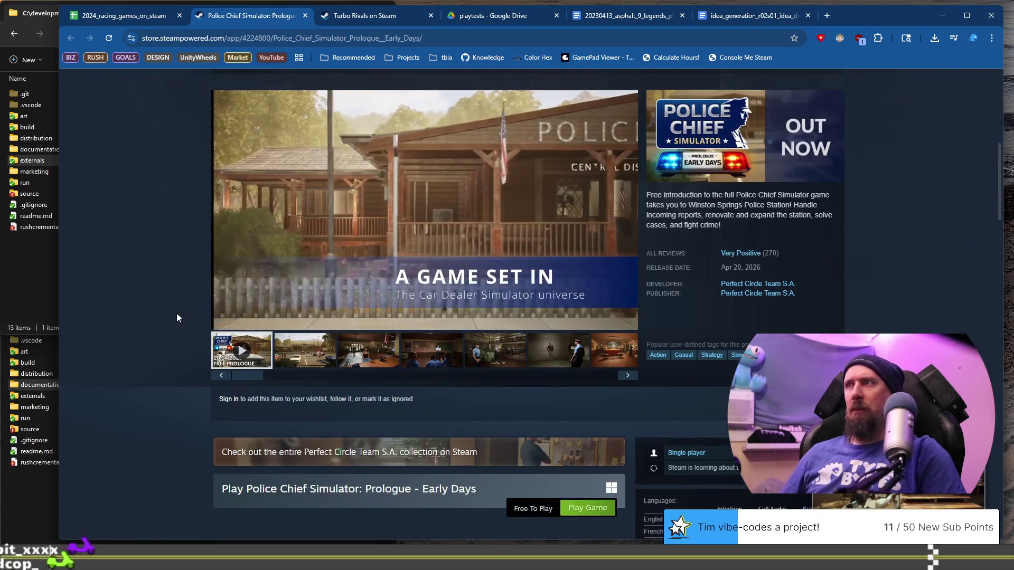
pyautogui.click(368, 350)
pyautogui.click(432, 350)
pyautogui.click(486, 364)
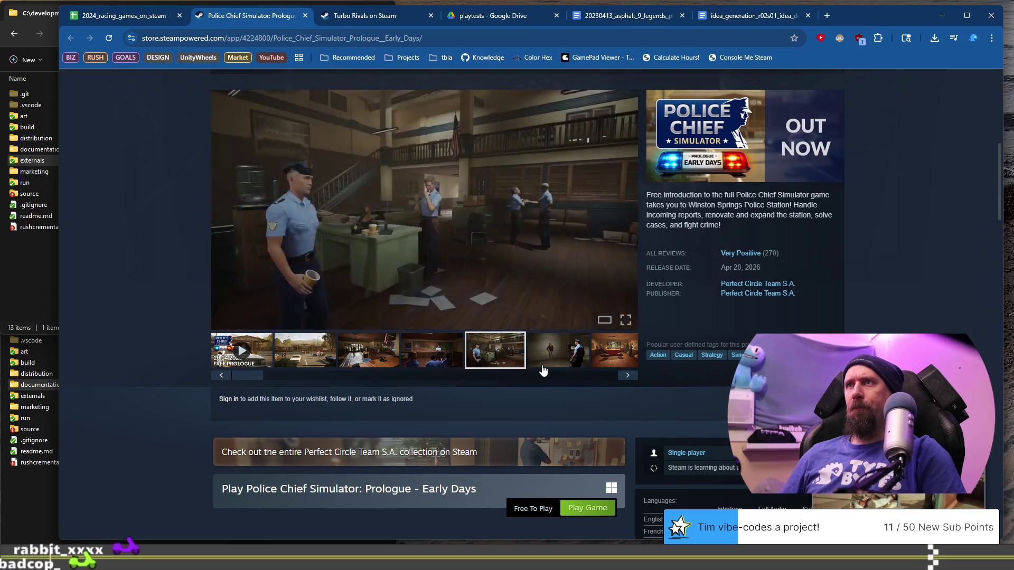
pyautogui.click(546, 351)
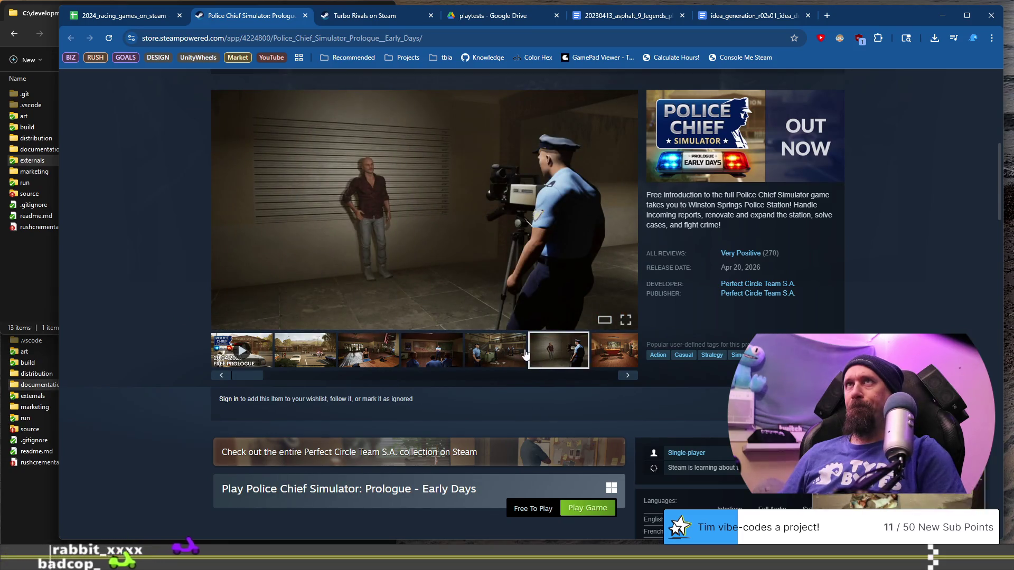
pyautogui.moveTo(439, 211)
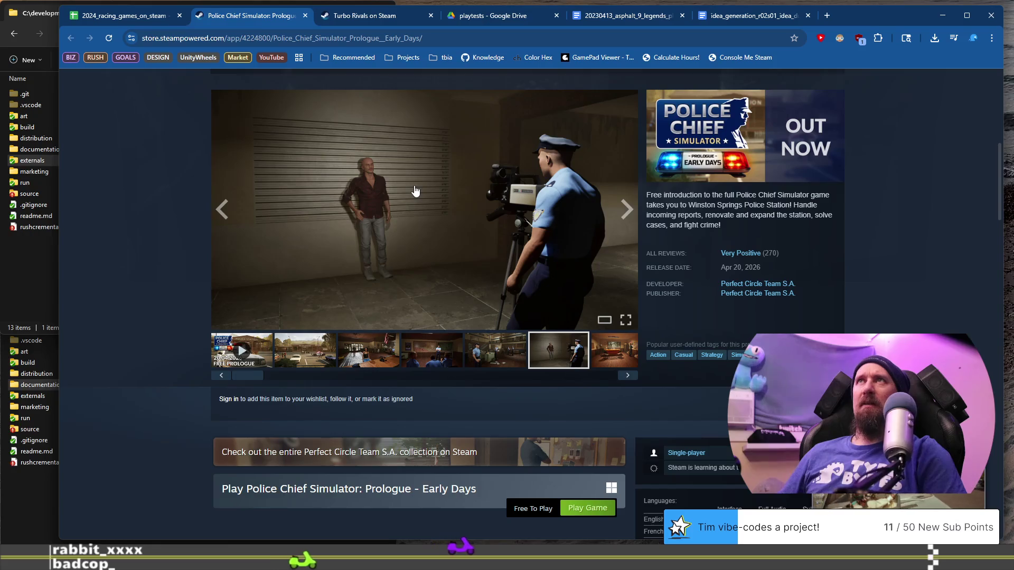
pyautogui.click(600, 347)
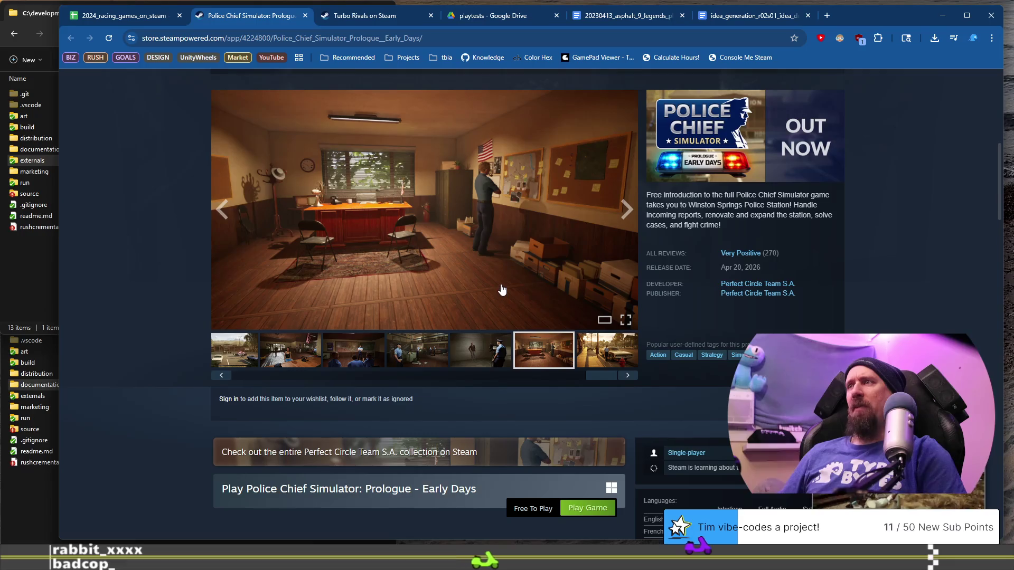
pyautogui.scroll(-8, 496, 262)
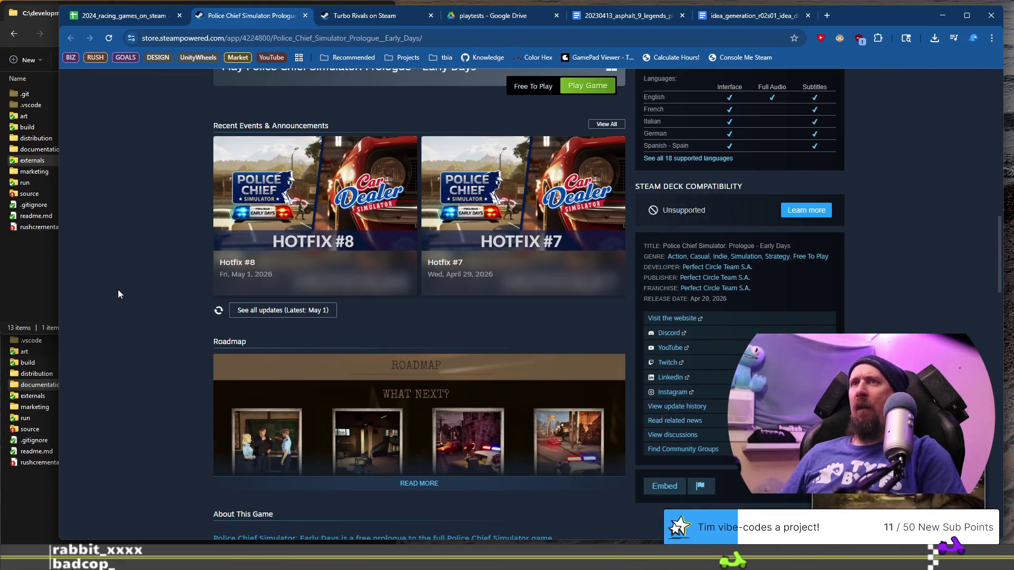
pyautogui.scroll(5, 118, 290)
# Look over the Perfect Circle Team S.A. publisher page, then close it.
pyautogui.click(746, 136)
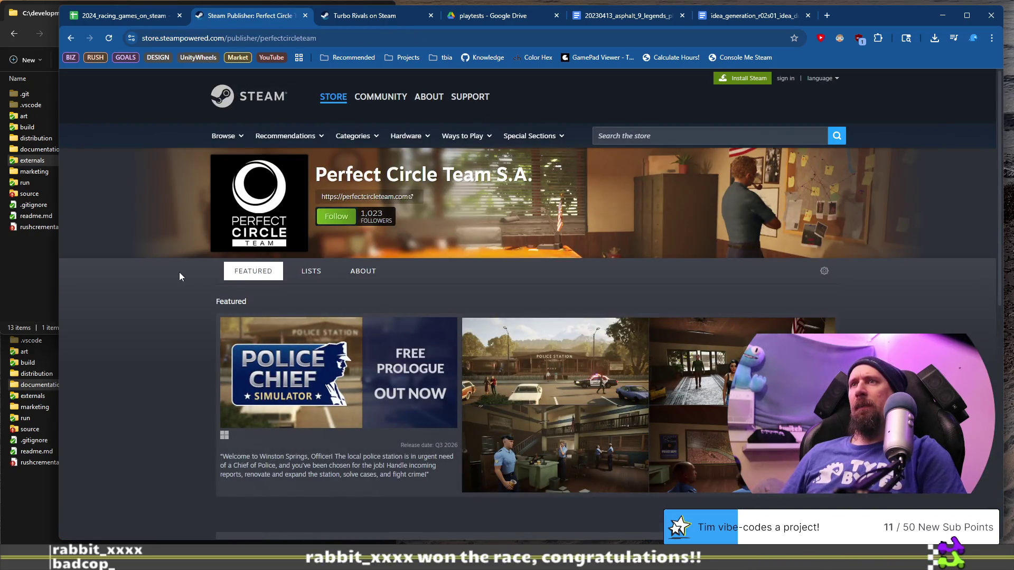
pyautogui.scroll(-10, 178, 272)
pyautogui.scroll(10, 178, 272)
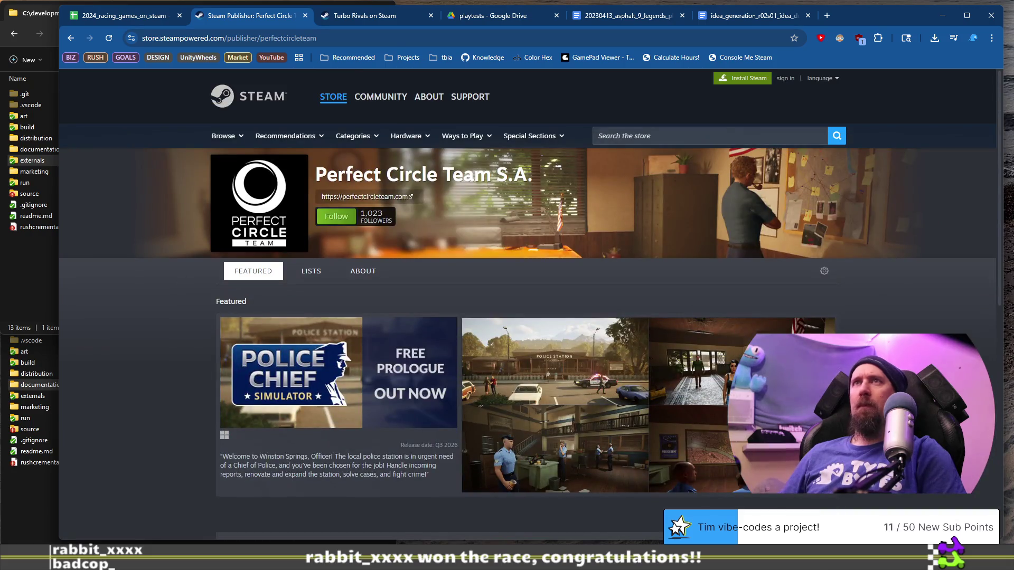
pyautogui.click(305, 16)
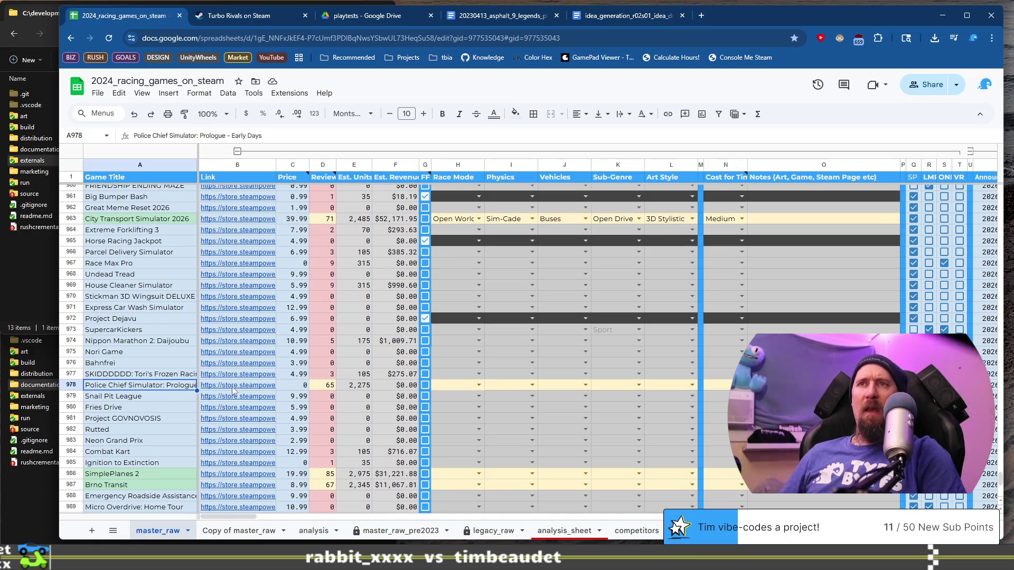
# Reopen the Police Chief Simulator store page and show the lineup screenshot.
pyautogui.moveTo(231, 391)
pyautogui.click(285, 412)
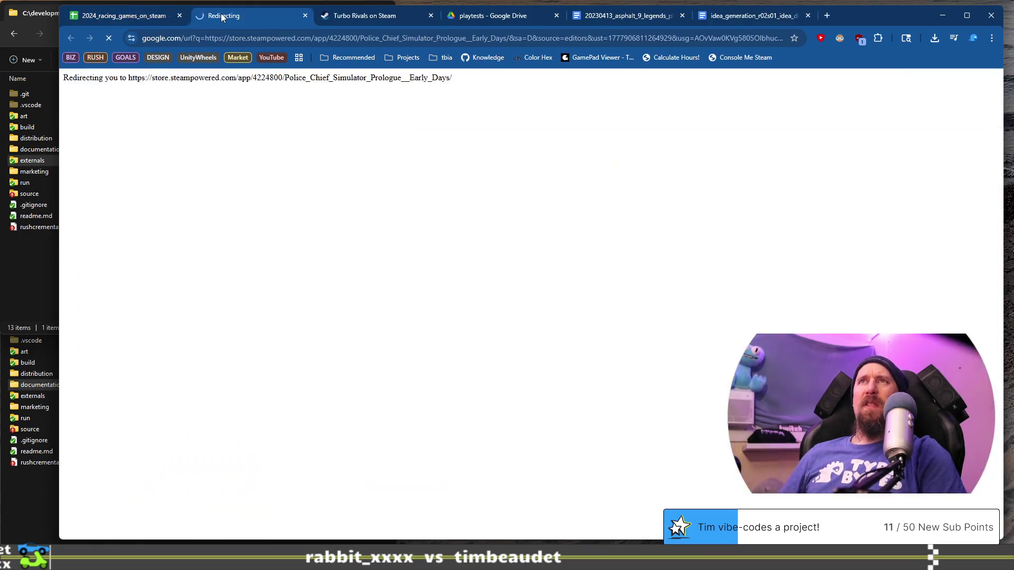
pyautogui.scroll(-6, 347, 453)
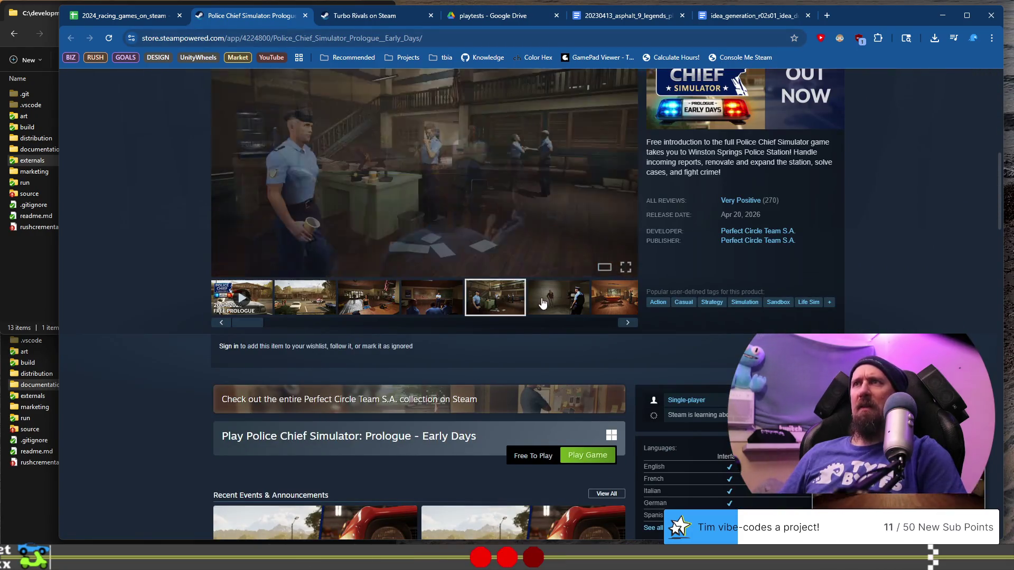
pyautogui.click(542, 302)
# Log the Police Chief Simulator URL via ./collector --ignore, then close its tab.
pyautogui.hotkey('ctrl', 'l')
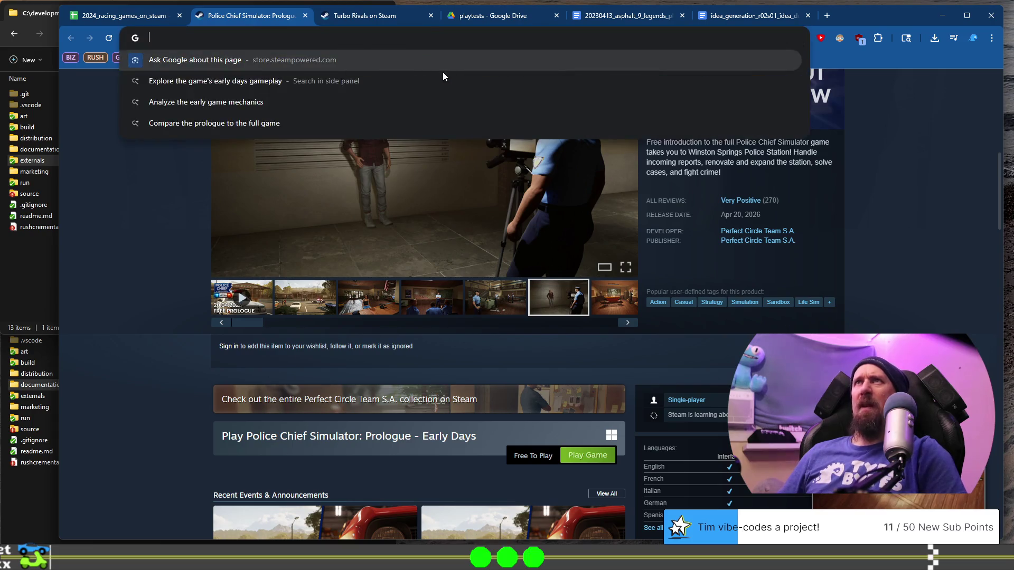
pyautogui.hotkey('alt', 'Tab')
pyautogui.press('Up')
pyautogui.hotkey('ctrl', 'w')
pyautogui.write('https://store.steampowered.com/app/4224800/Police_Chief_Simulator_Prologue__Early_Days/')
pyautogui.press('Return')
pyautogui.hotkey('alt', 'Tab')
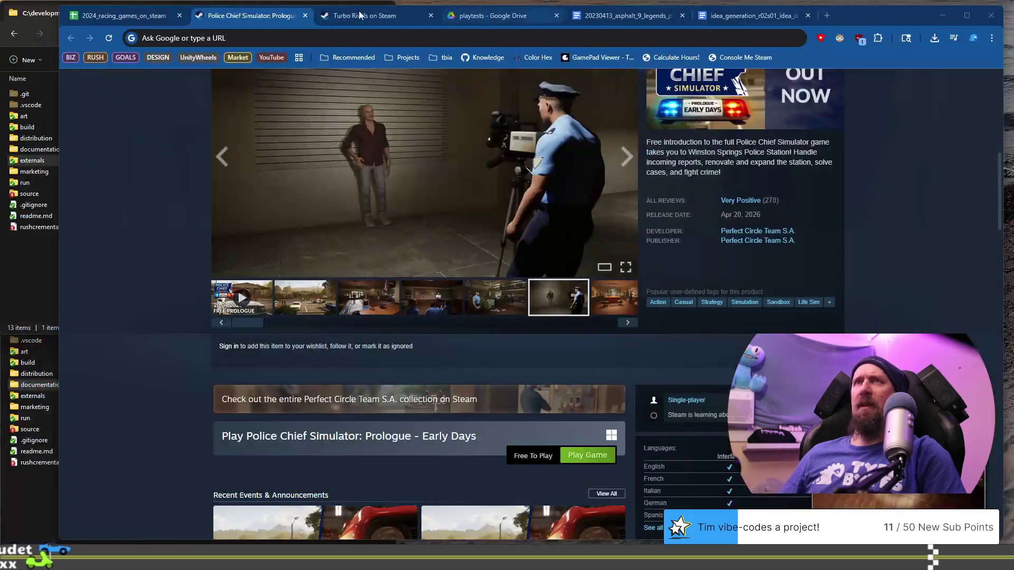
pyautogui.click(305, 15)
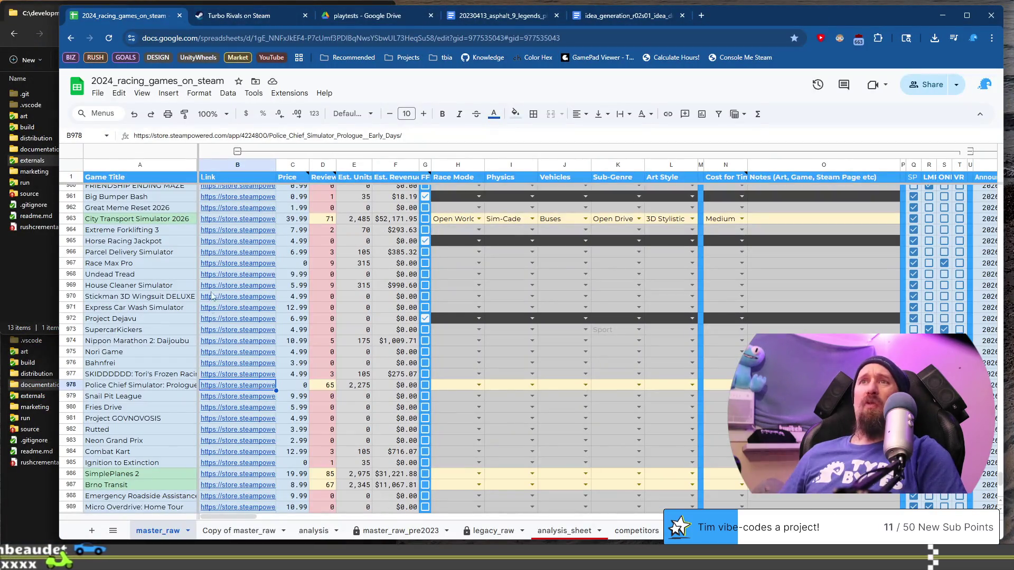
# Open Snail Pit League's page from B979 and view road, betting, race, farm and dialogue screenshots.
pyautogui.click(237, 396)
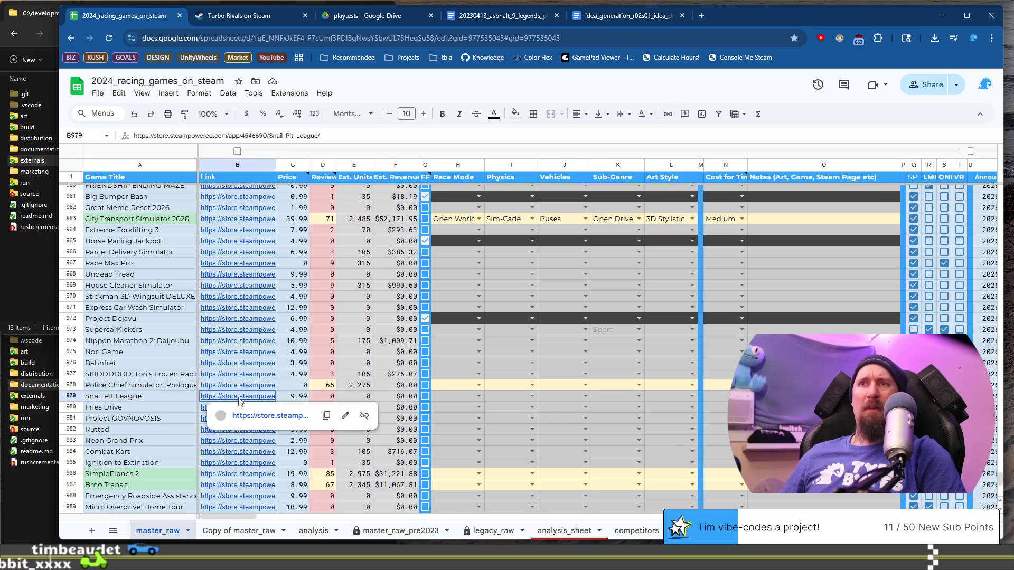
pyautogui.click(243, 415)
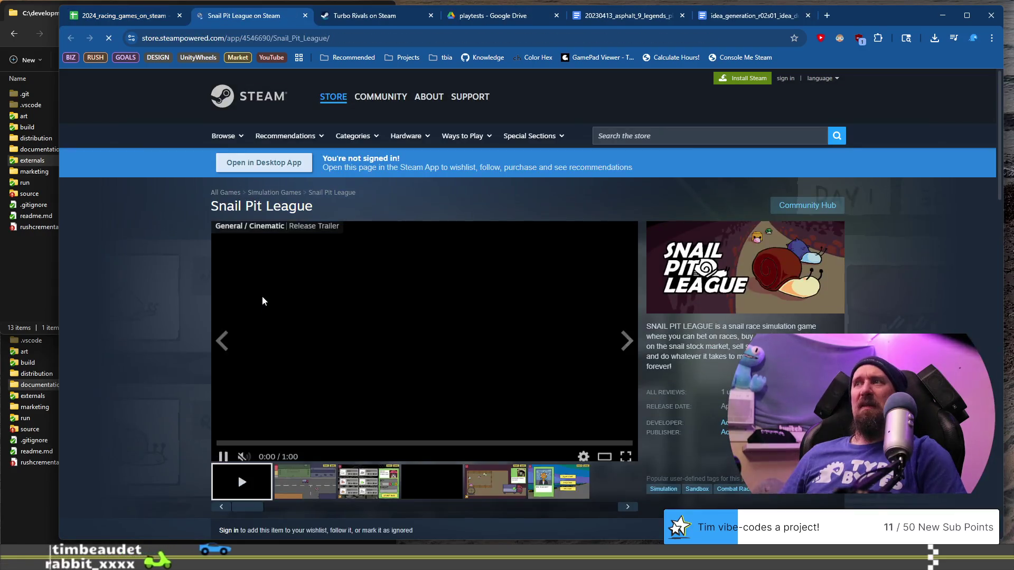
pyautogui.click(301, 487)
pyautogui.click(368, 481)
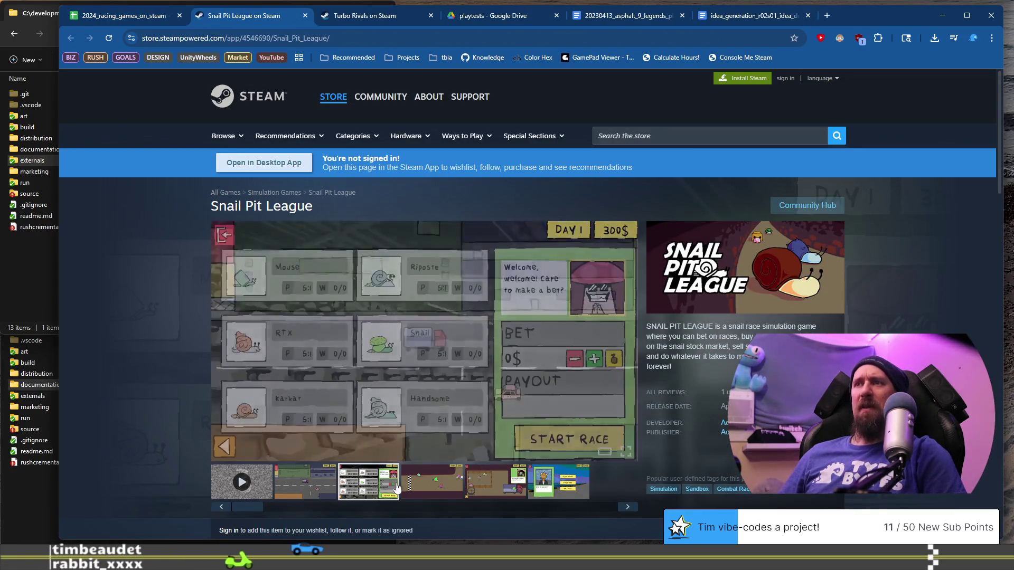
pyautogui.click(457, 489)
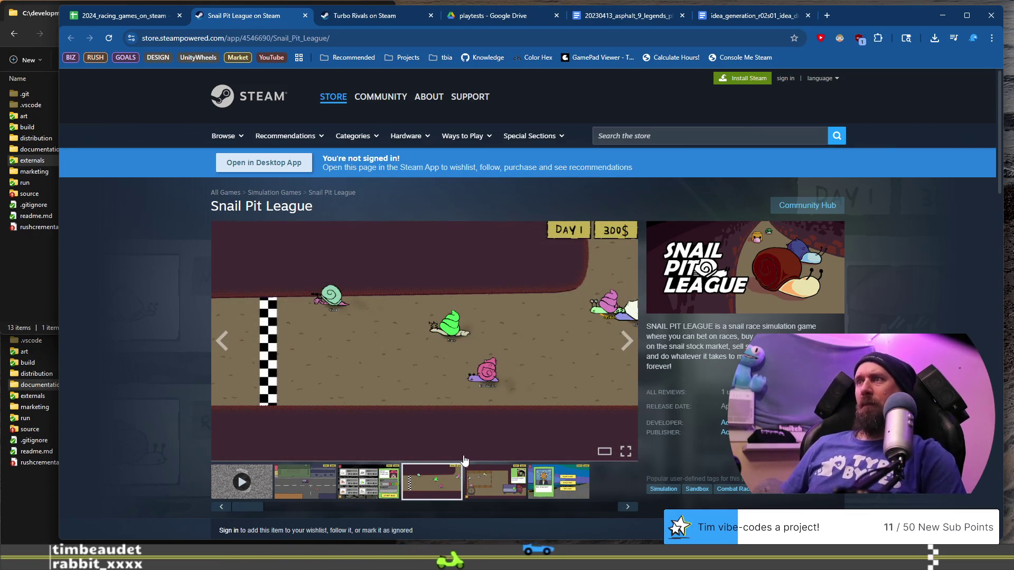
pyautogui.scroll(-4, 460, 453)
pyautogui.scroll(1, 459, 412)
pyautogui.click(495, 323)
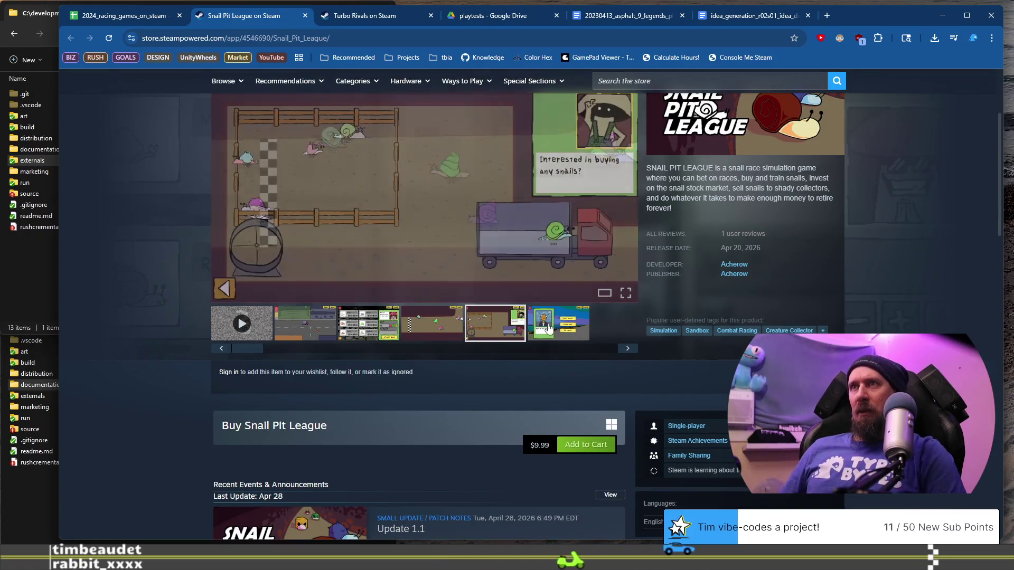
pyautogui.click(567, 330)
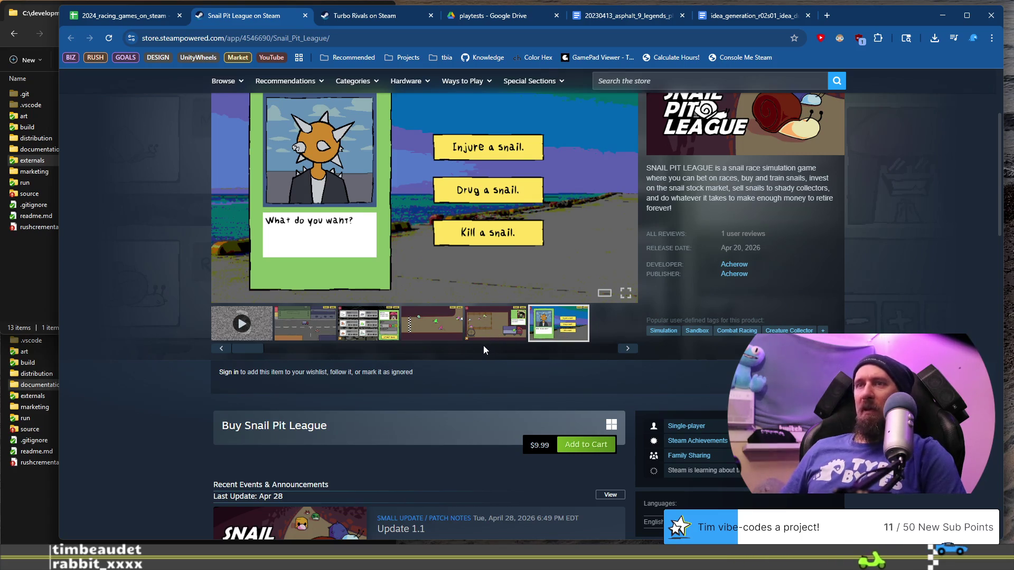
# Take the Snail Pit League page URL and search the Steam store for 'rosa'.
pyautogui.scroll(3, 482, 346)
pyautogui.click(385, 40)
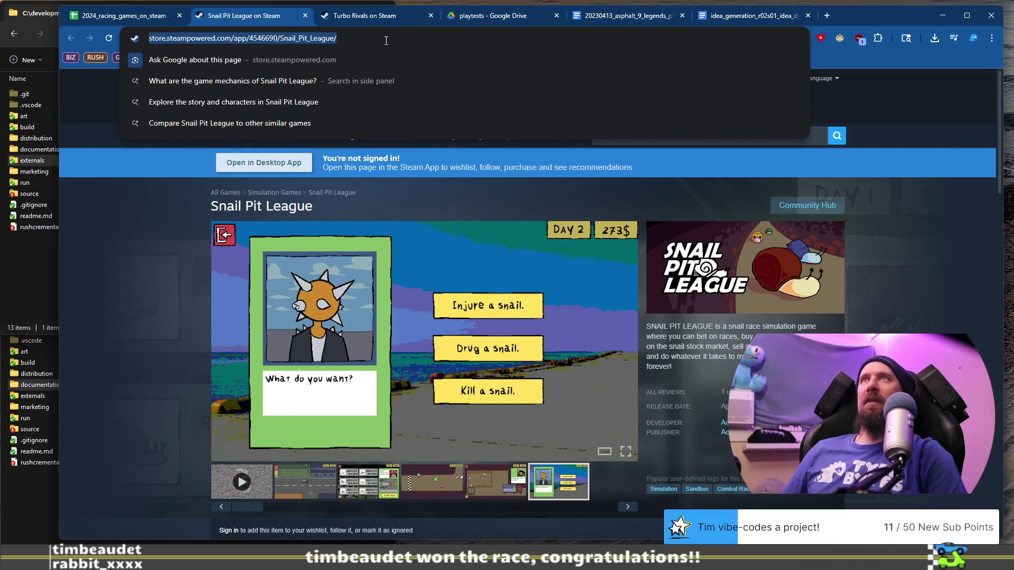
pyautogui.press('BackSpace')
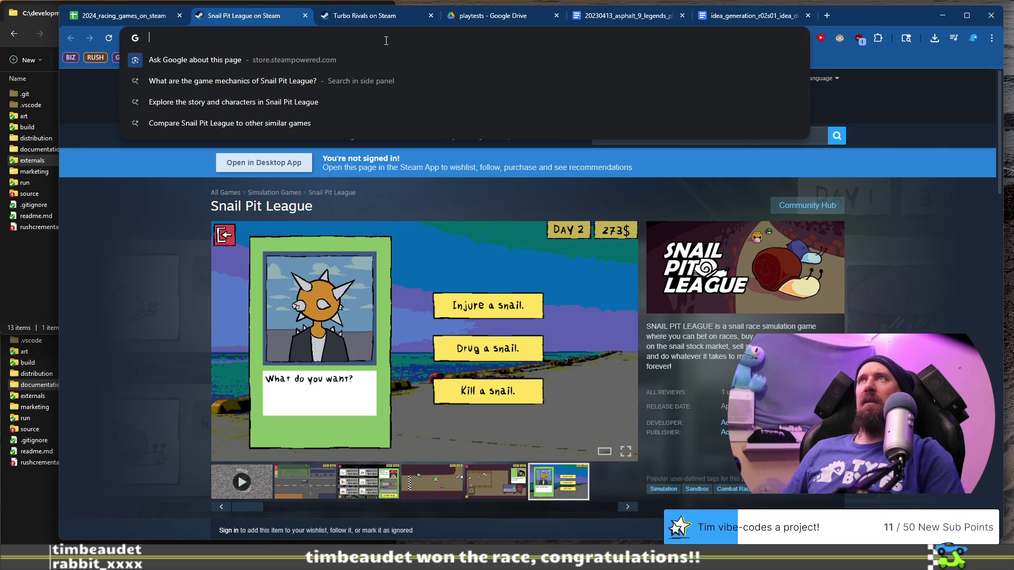
pyautogui.click(639, 136)
pyautogui.write('r')
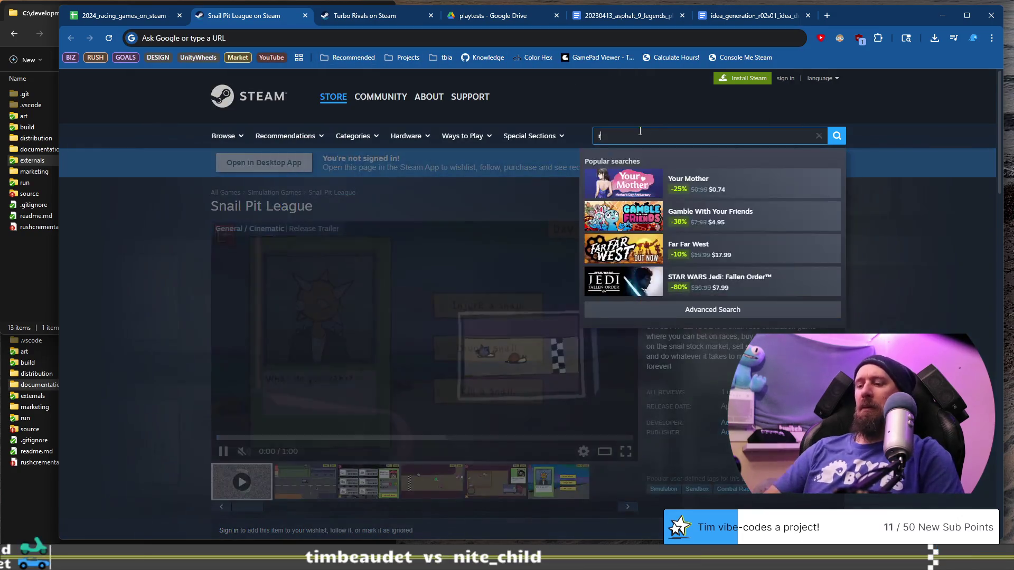
pyautogui.write('osa')
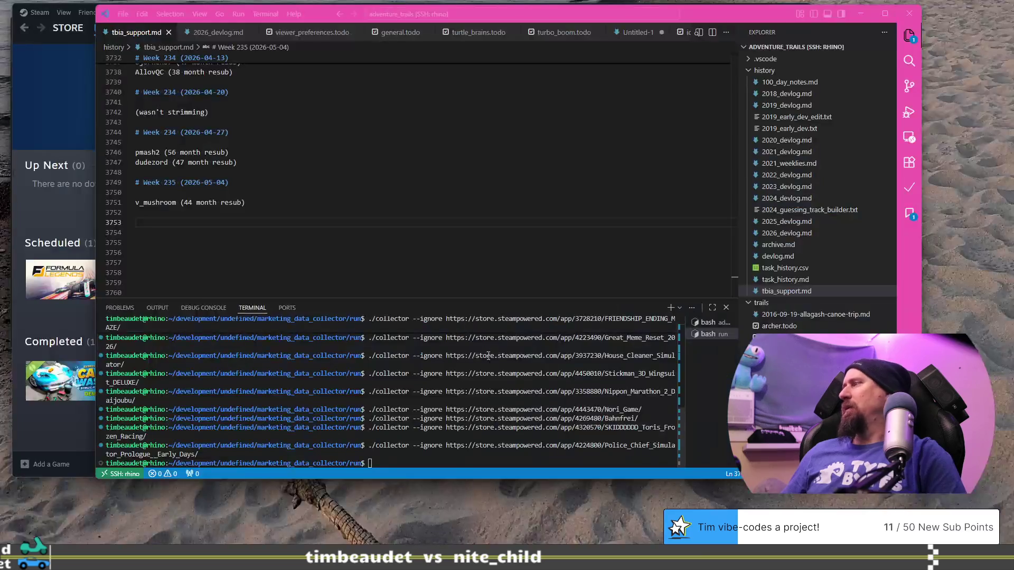
# Run ./collector --ignore on the Snail Pit League URL in the VS Code terminal, then return to Chrome.
pyautogui.click(470, 463)
pyautogui.write('https://store.steampowered.com/app/4546690/Snail_Pit_League/')
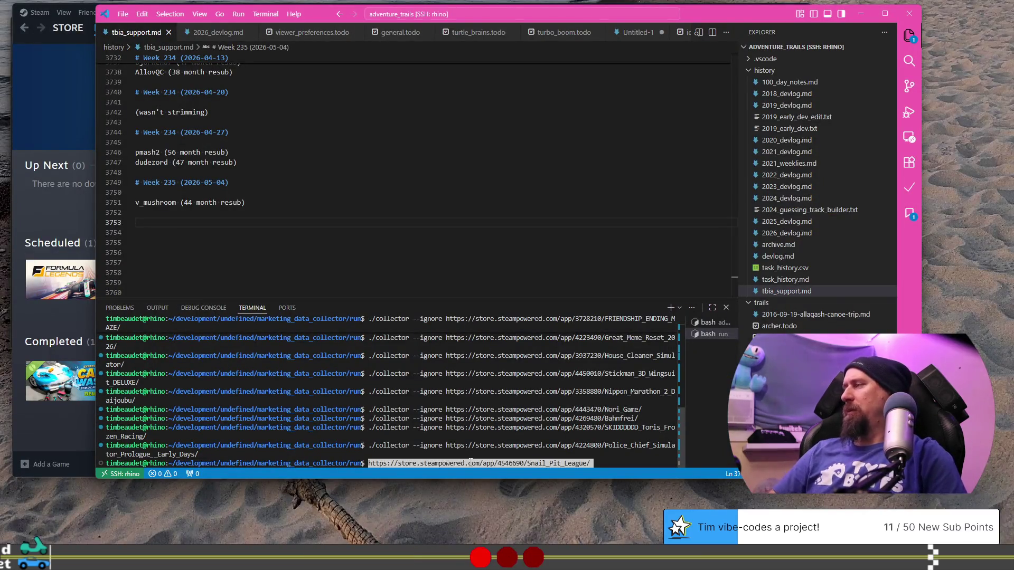
pyautogui.press('Up')
pyautogui.press('Down')
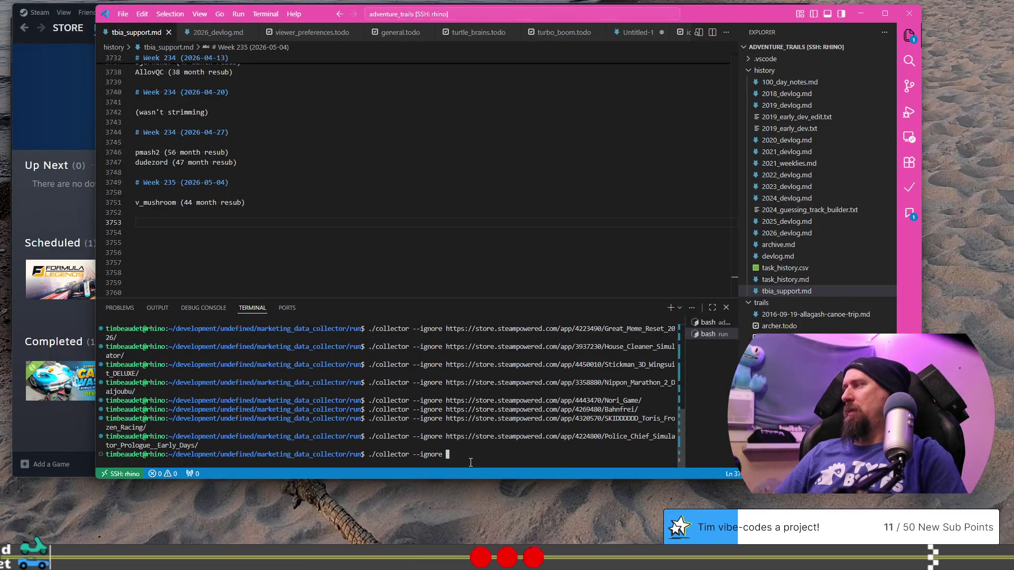
pyautogui.press('Return')
pyautogui.hotkey('alt', 'Tab')
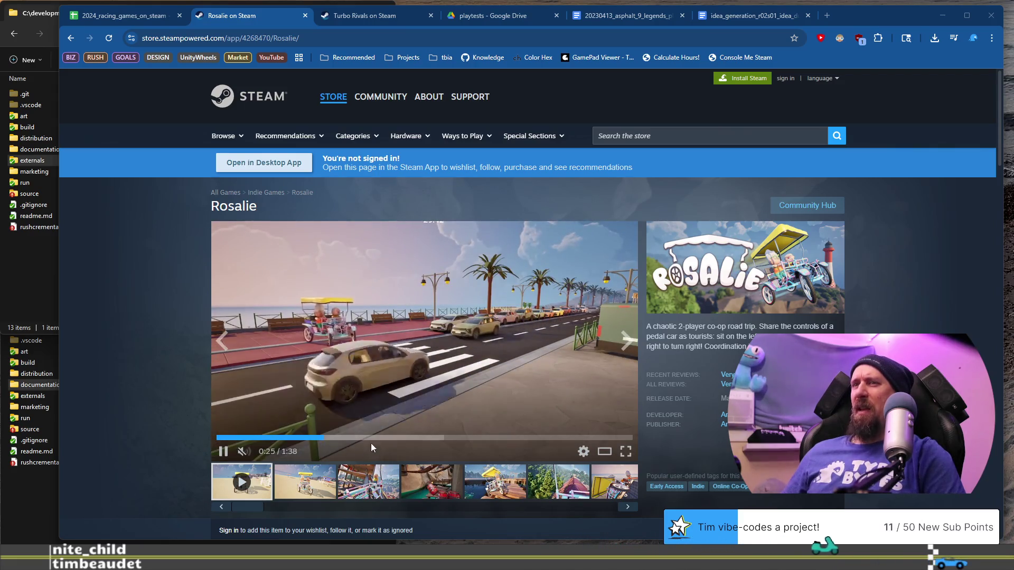
# View the Rosalie screenshots of the beach pedal car, the pier and the tree ride.
pyautogui.click(349, 489)
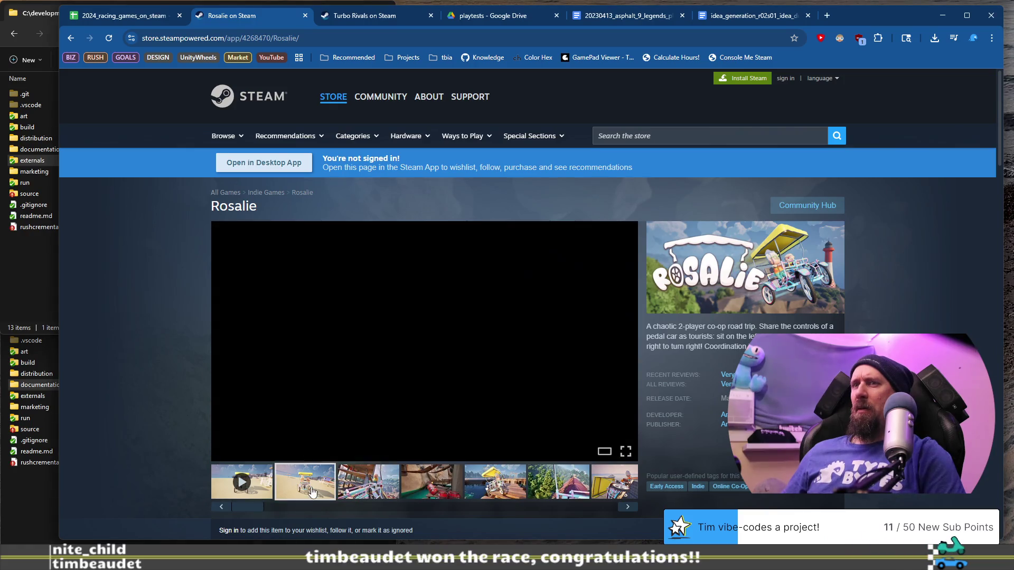
pyautogui.click(324, 489)
pyautogui.click(489, 490)
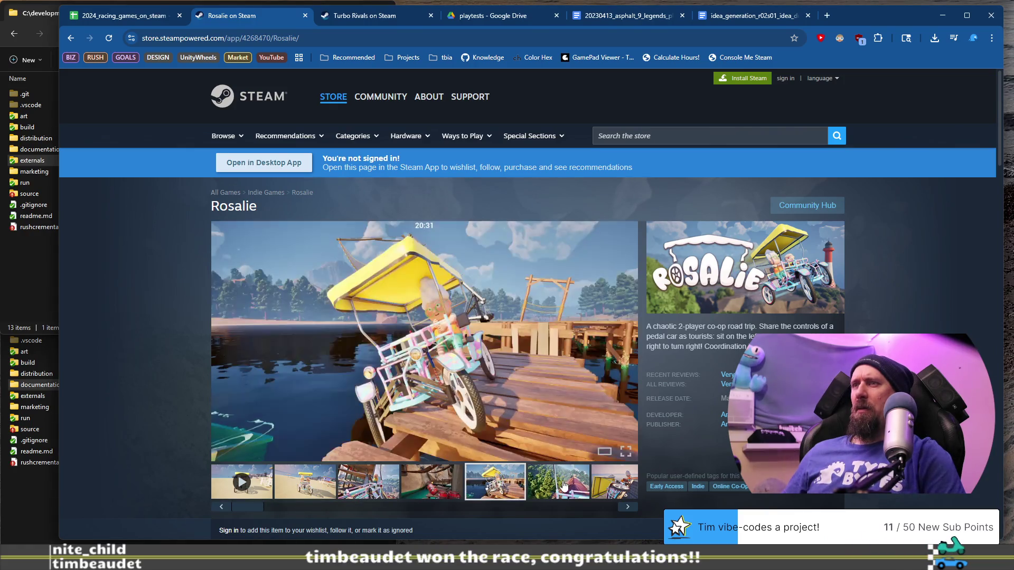
pyautogui.click(565, 484)
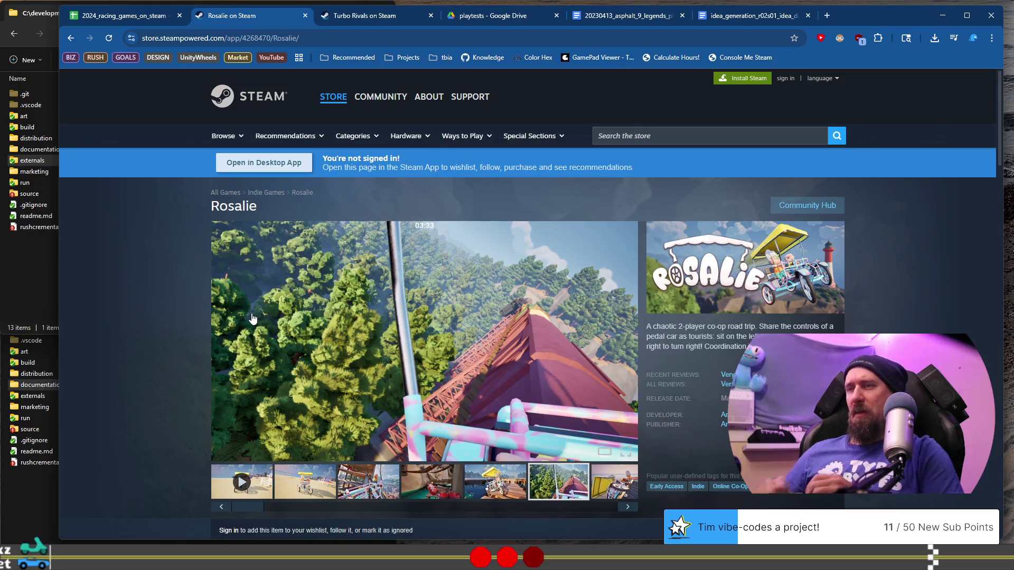
# Advance the Rosalie carousel to the shipping-container clip, then close the Rosalie store page.
pyautogui.click(627, 507)
pyautogui.click(627, 507)
pyautogui.click(627, 507)
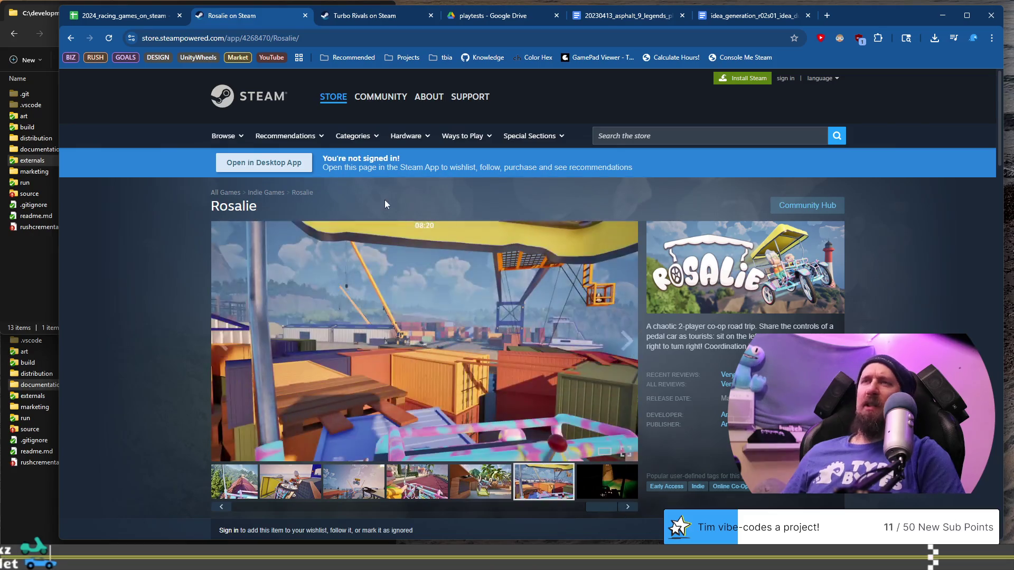
pyautogui.click(305, 16)
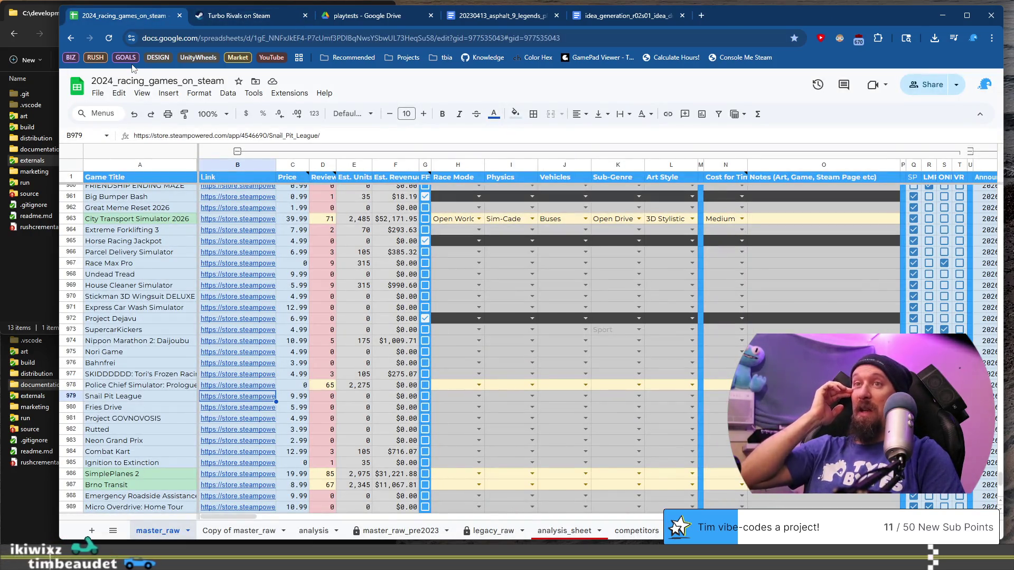
pyautogui.click(142, 407)
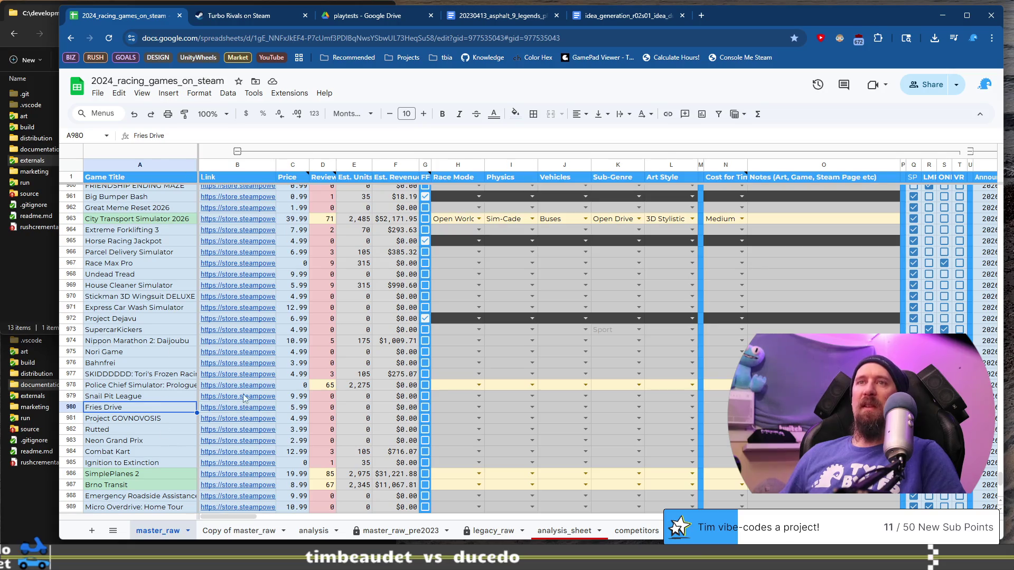
pyautogui.click(242, 411)
# Open the Fries Drive Steam page from the B980 link and view screenshots up to the potato-crate one.
pyautogui.click(280, 436)
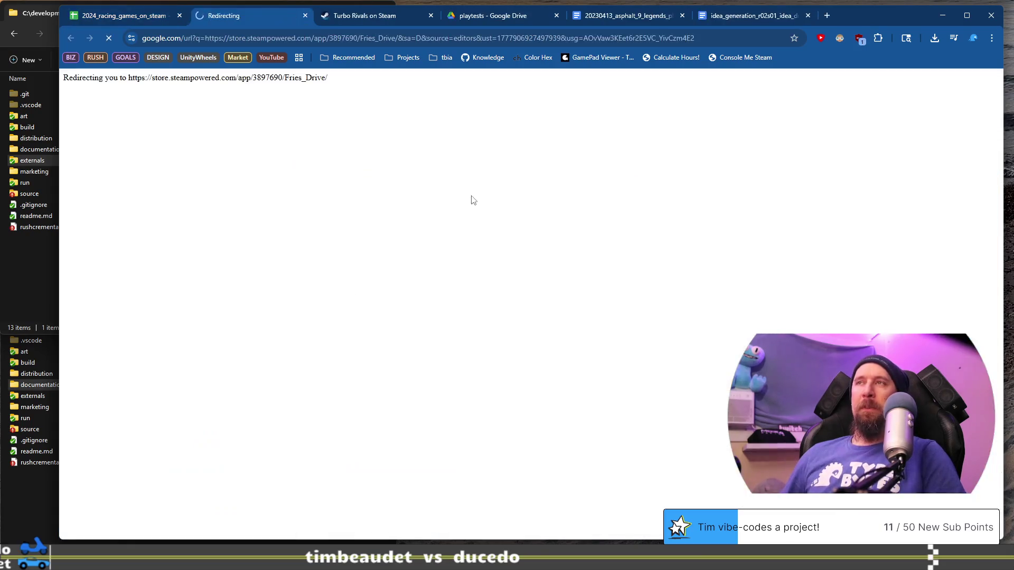
pyautogui.scroll(-1, 309, 373)
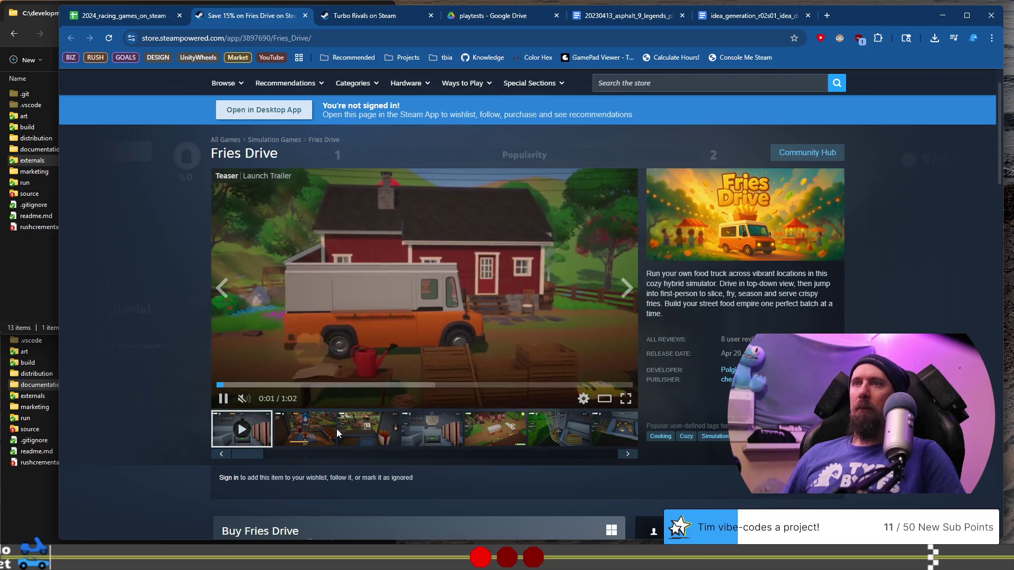
pyautogui.click(372, 429)
pyautogui.click(421, 434)
pyautogui.click(474, 436)
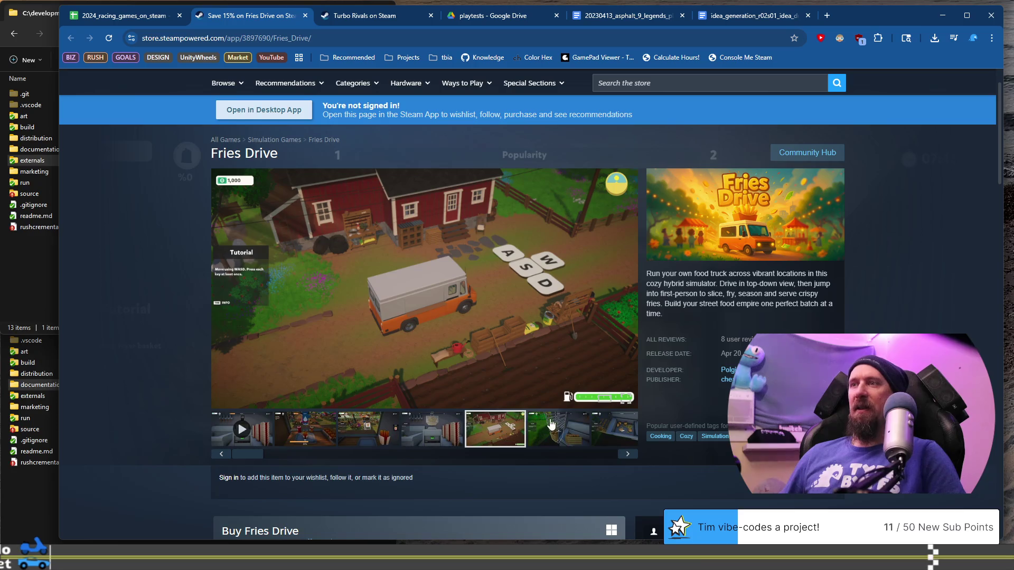
pyautogui.click(549, 424)
# Slide through the Fries Drive thumbnail strip to the Market screenshot and back.
pyautogui.moveTo(248, 455); pyautogui.dragTo(530, 463)
pyautogui.click(513, 429)
pyautogui.click(576, 429)
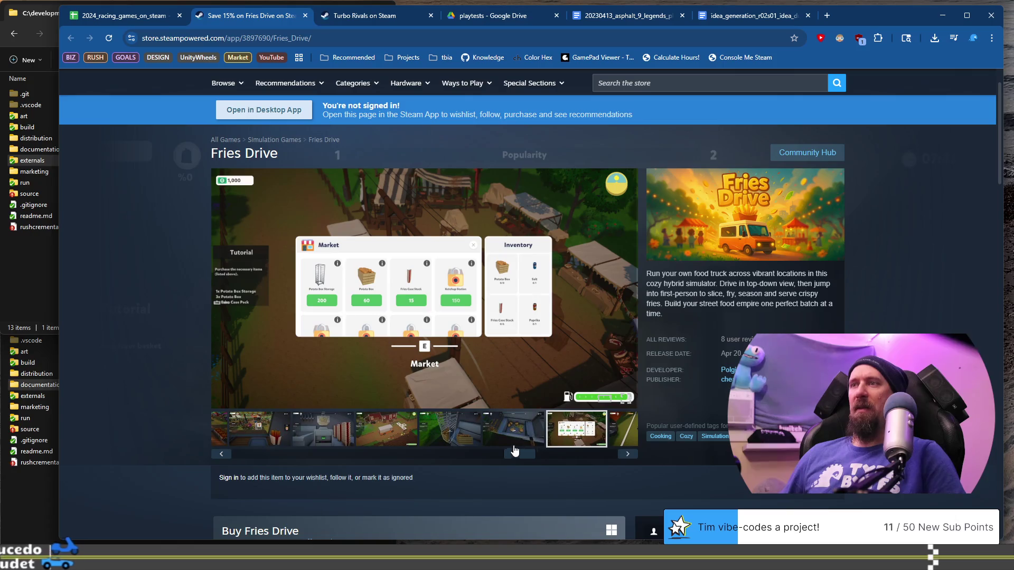
pyautogui.moveTo(521, 450); pyautogui.dragTo(630, 452)
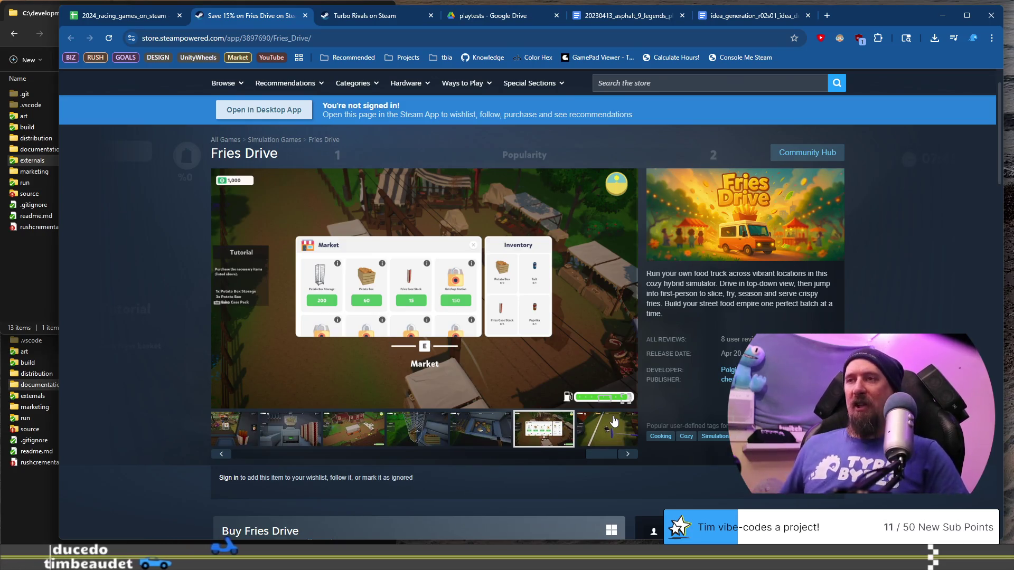
pyautogui.moveTo(600, 452); pyautogui.dragTo(216, 465)
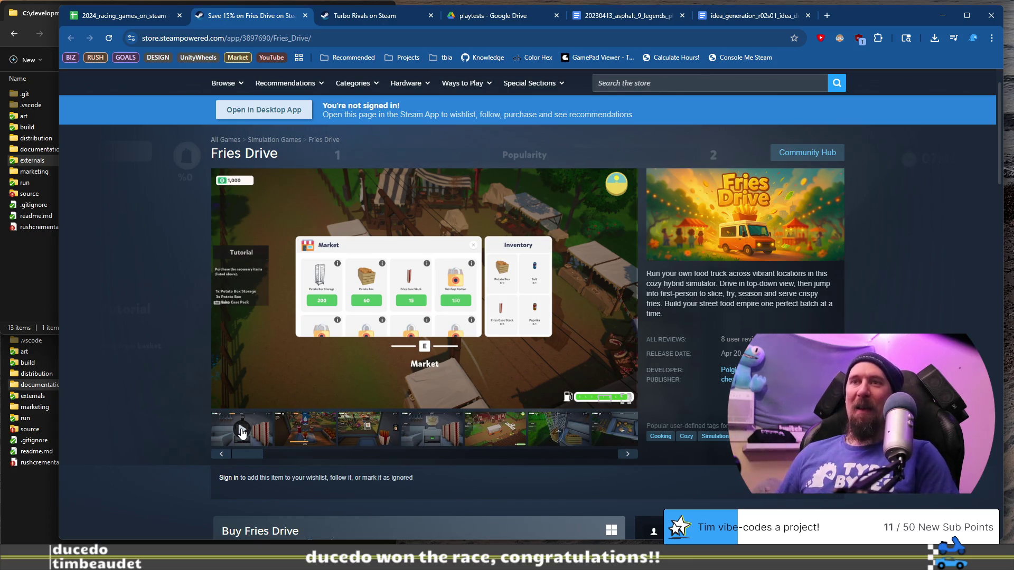
# Play the Fries Drive trailer, skip ahead in it, and return to the racing-games spreadsheet.
pyautogui.click(242, 430)
pyautogui.click(349, 385)
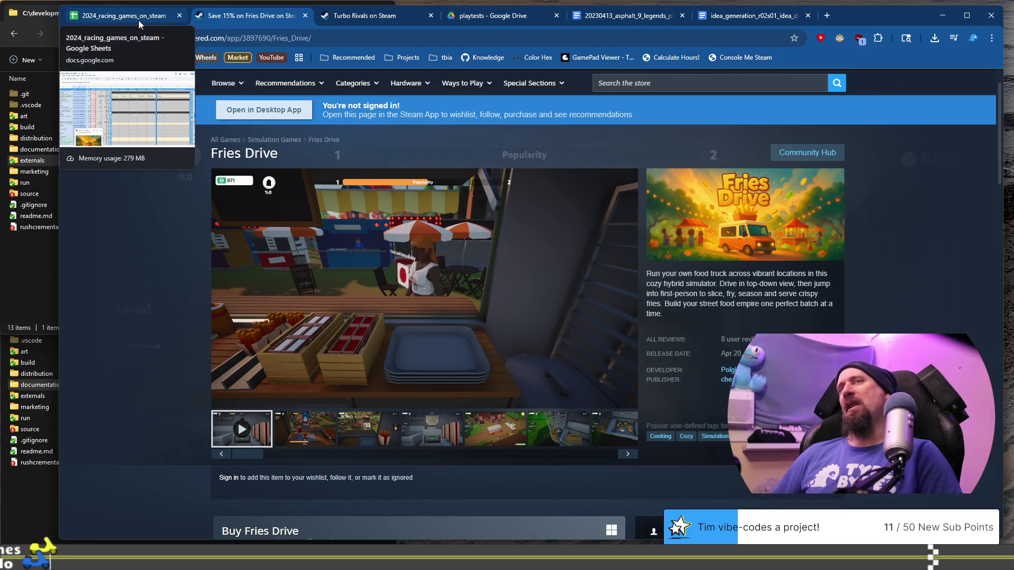
pyautogui.click(139, 22)
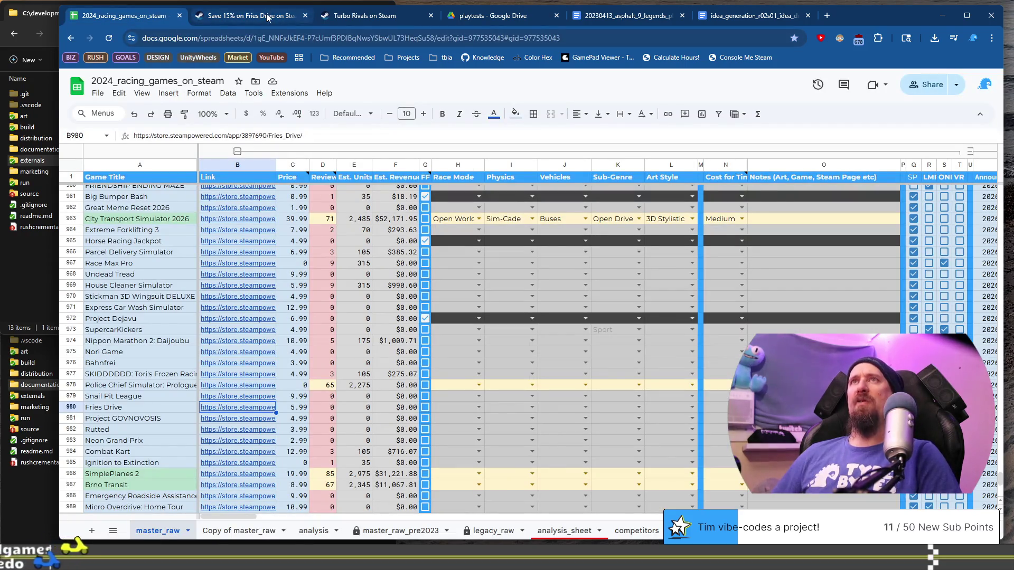
# Copy the Fries Drive store URL, close its tab, and log it with ./collector --ignore.
pyautogui.click(285, 17)
pyautogui.click(295, 38)
pyautogui.press('Escape')
pyautogui.hotkey('ctrl', 'w')
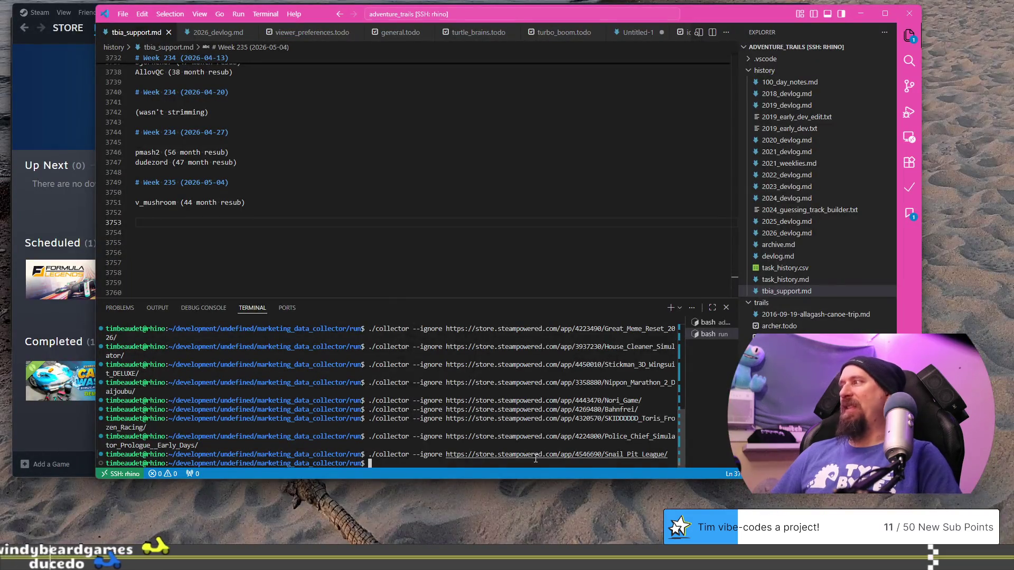
pyautogui.write('./collector --ignore https://store.steampowered.com/app/3897690/Fries_Drive/')
pyautogui.press('Return')
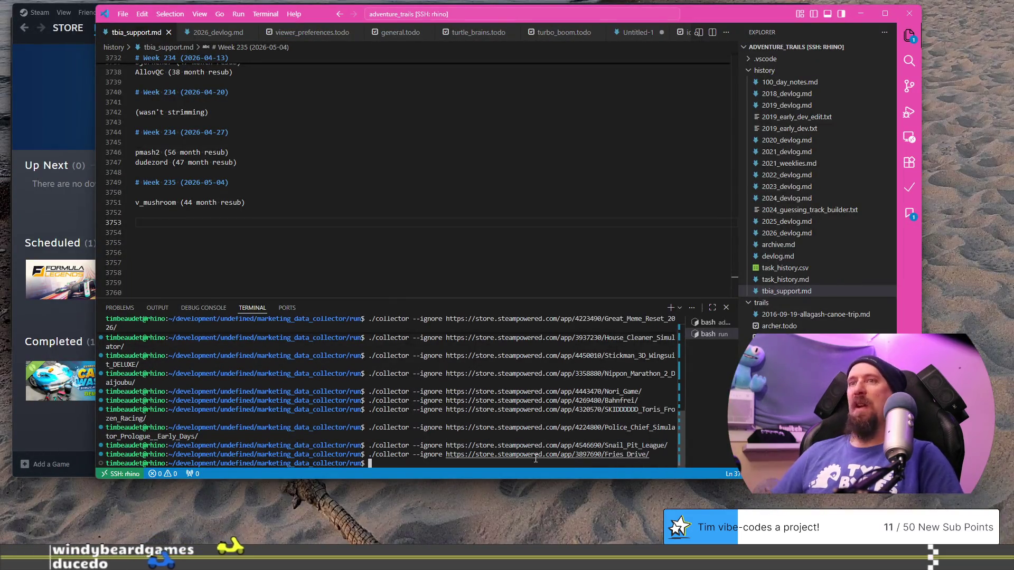
pyautogui.hotkey('alt', 'Tab')
pyautogui.click(117, 421)
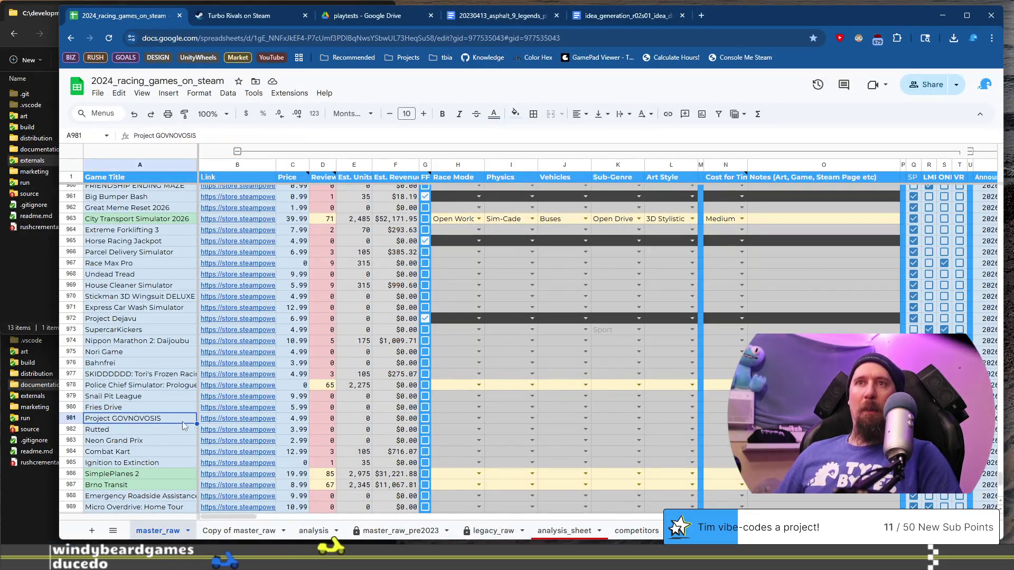
# Open the Project GOVNOVOSIS Steam page from the B981 link and view its screenshots through the sixth.
pyautogui.click(235, 422)
pyautogui.click(271, 436)
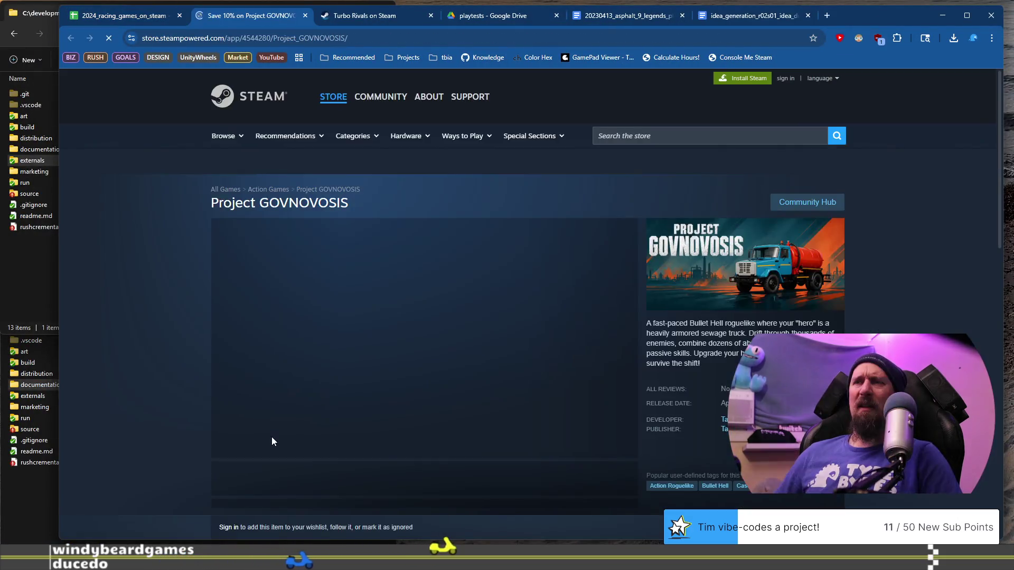
pyautogui.scroll(-2, 238, 367)
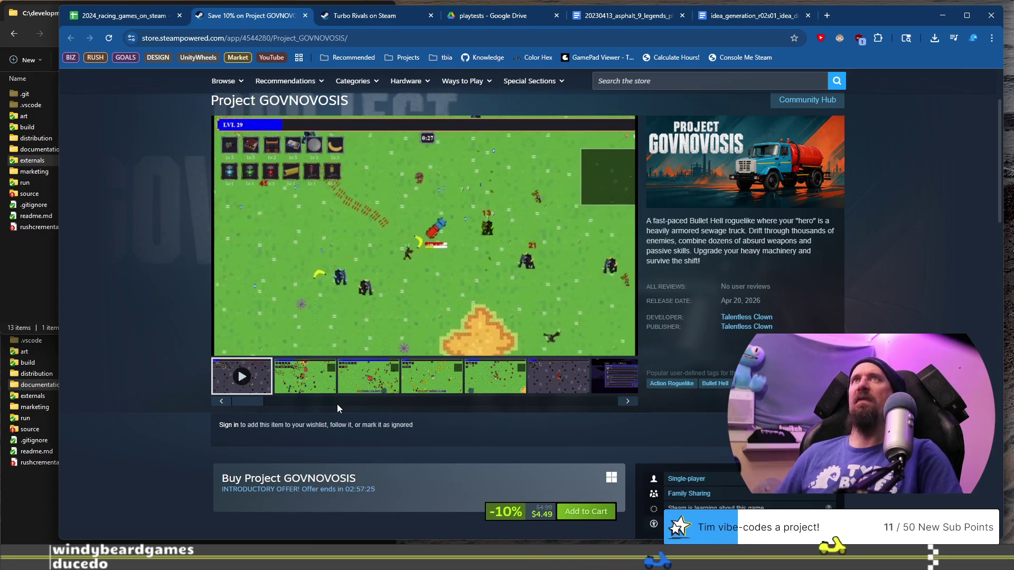
pyautogui.click(314, 389)
pyautogui.click(367, 381)
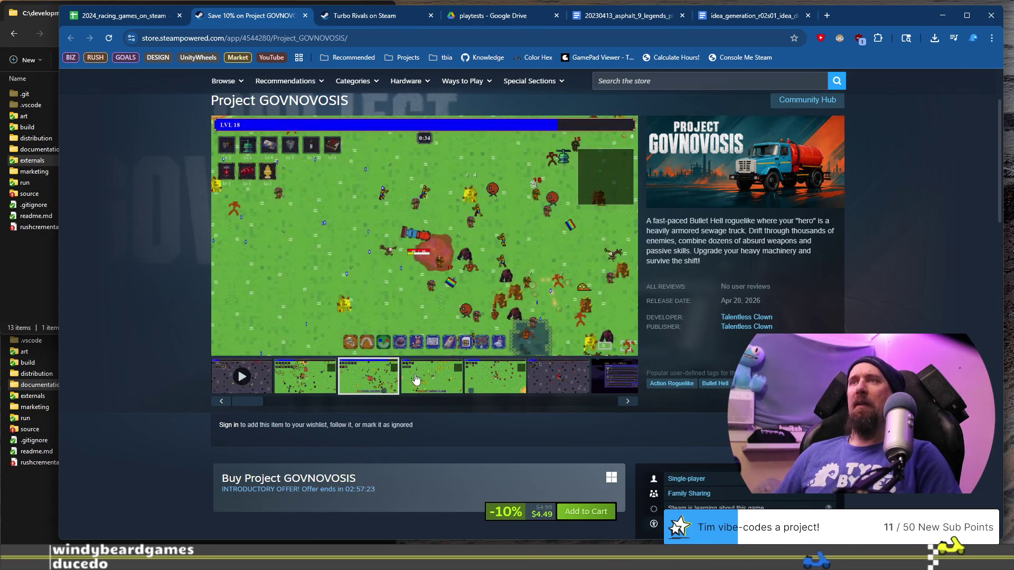
pyautogui.click(419, 379)
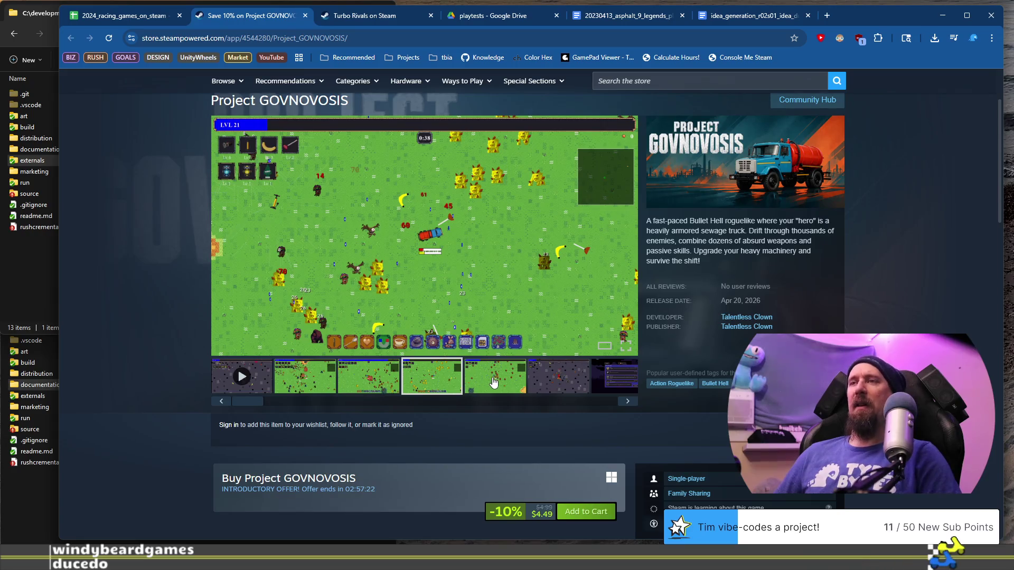
pyautogui.click(494, 382)
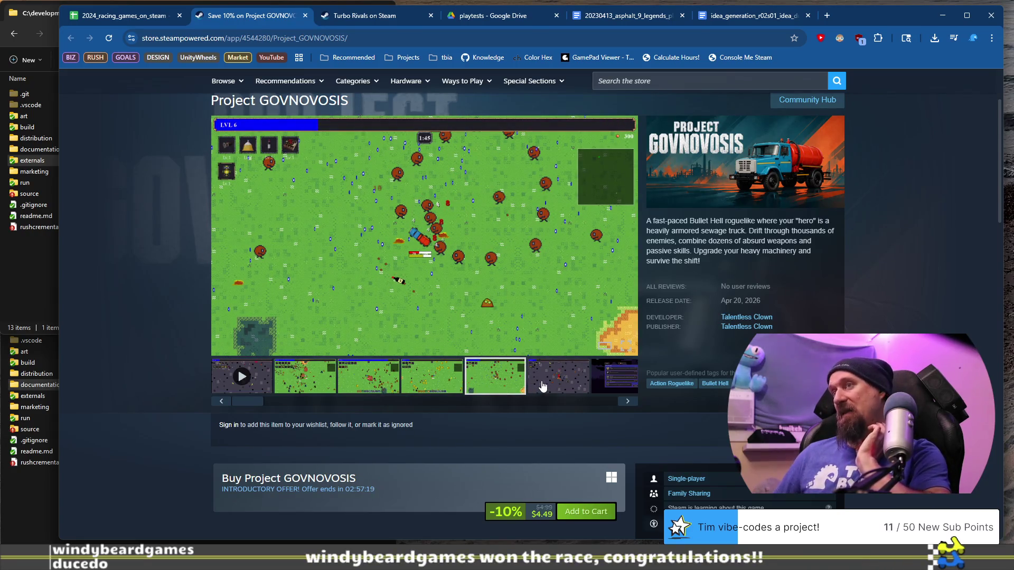
pyautogui.click(542, 387)
# Play the Project GOVNOVOSIS trailer, skip ahead twice, and return to the racing-games spreadsheet.
pyautogui.moveTo(253, 408)
pyautogui.mouseDown()
pyautogui.moveTo(599, 408)
pyautogui.moveTo(268, 412)
pyautogui.moveTo(223, 396)
pyautogui.mouseUp()
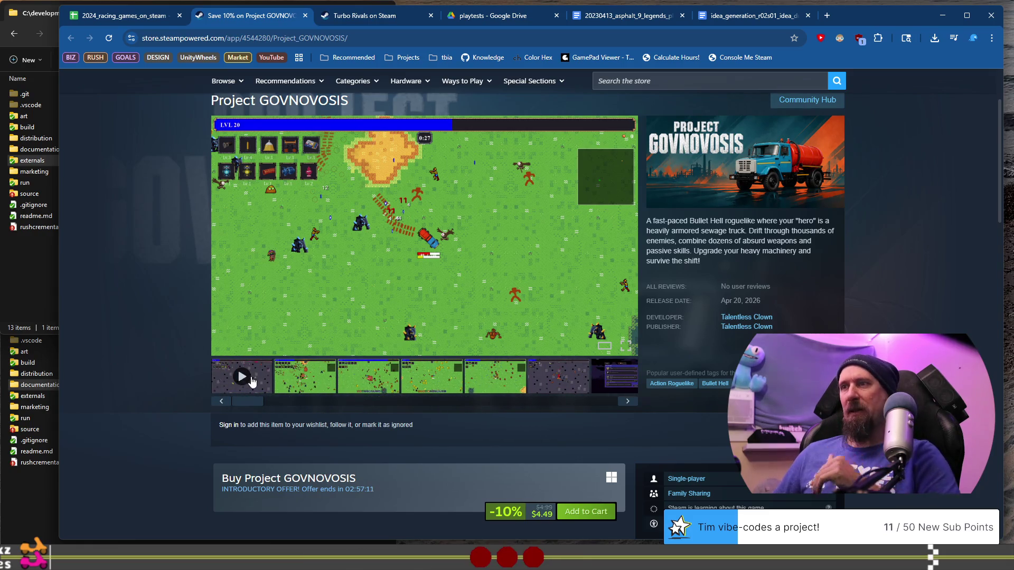
pyautogui.click(252, 381)
pyautogui.click(338, 332)
pyautogui.click(398, 332)
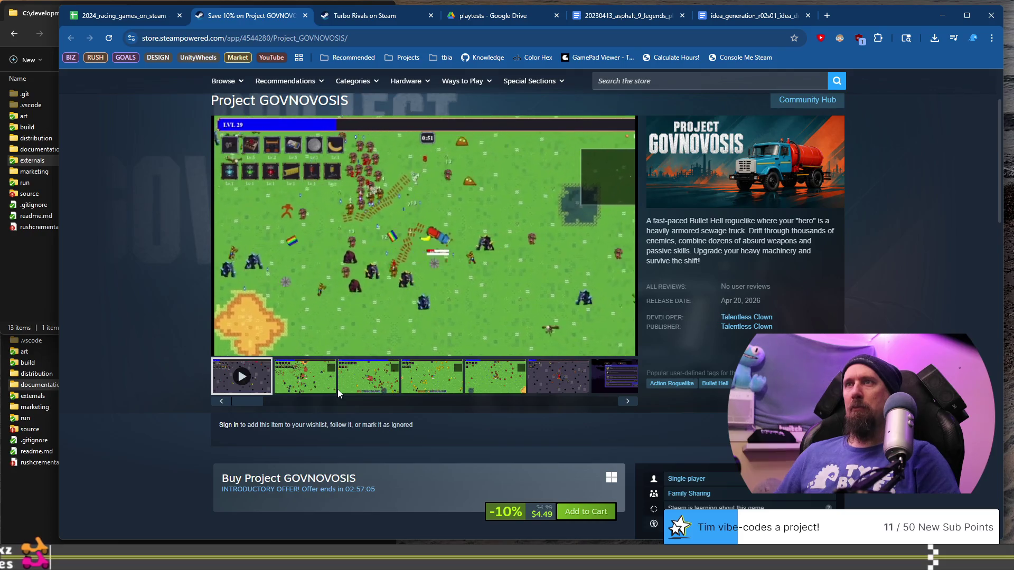
pyautogui.click(110, 18)
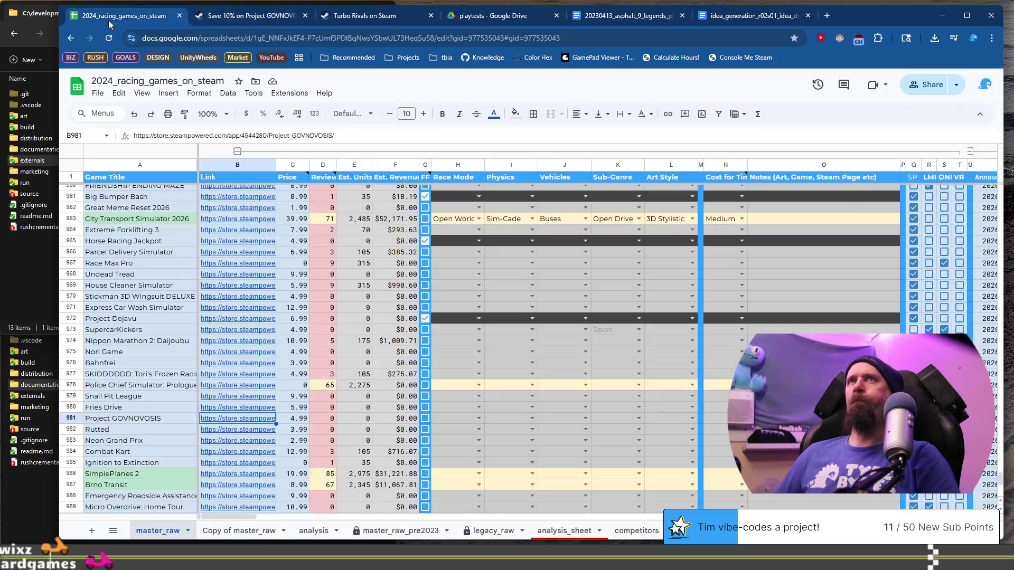
# Check the G981 box for Project GOVNOVOSIS, then select the Rutted row at A982.
pyautogui.click(425, 419)
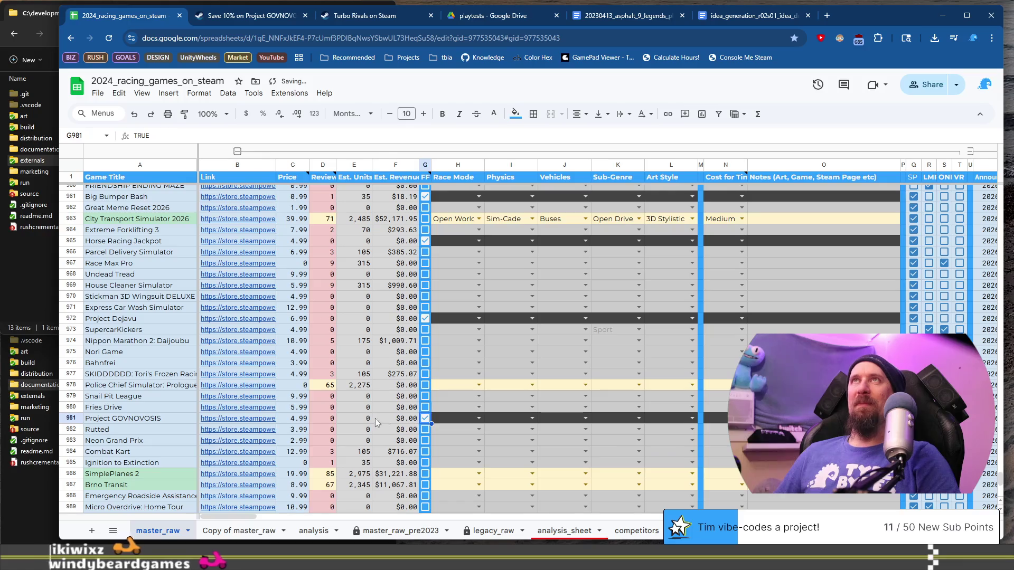
pyautogui.moveTo(207, 421)
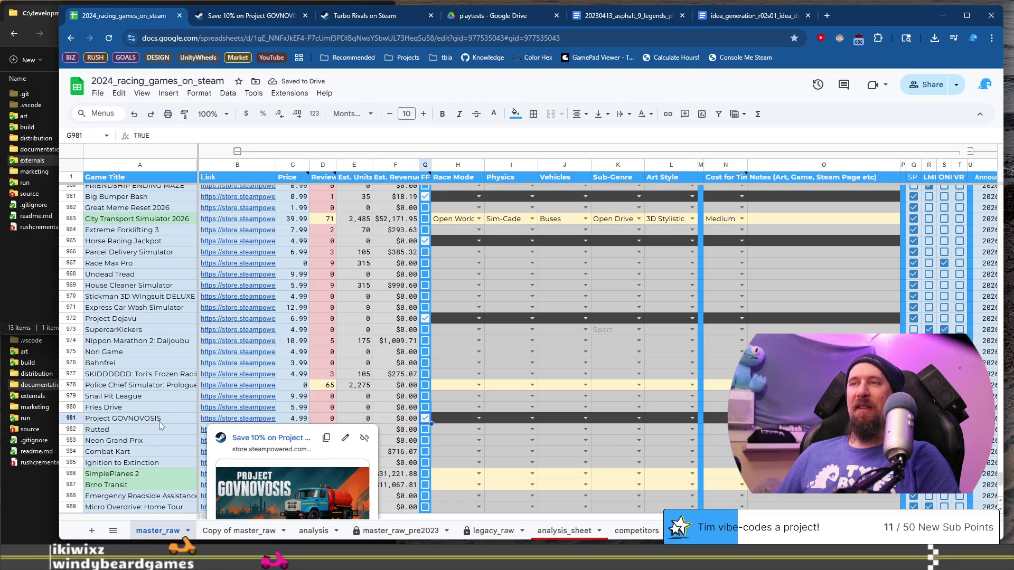
pyautogui.click(142, 428)
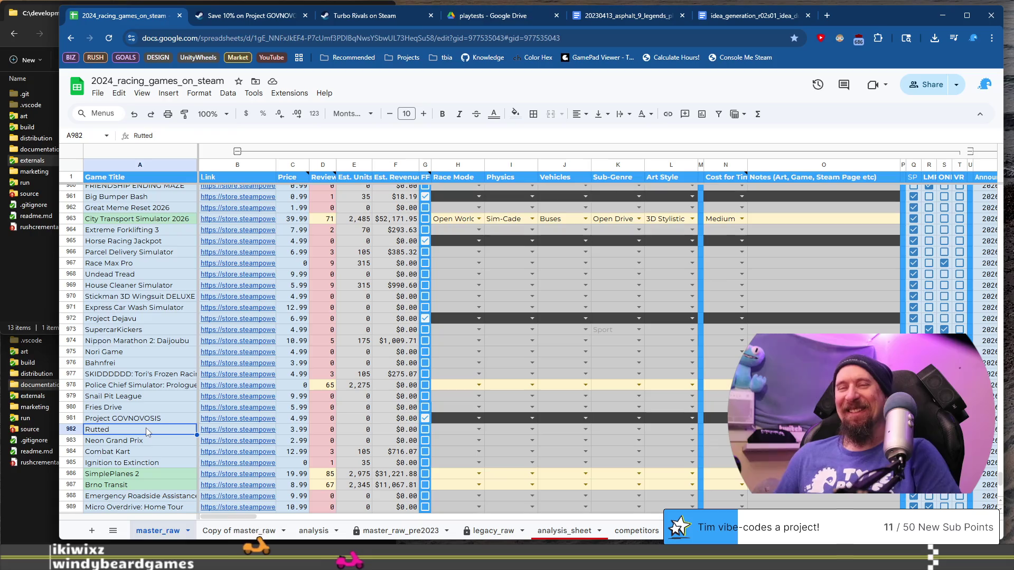
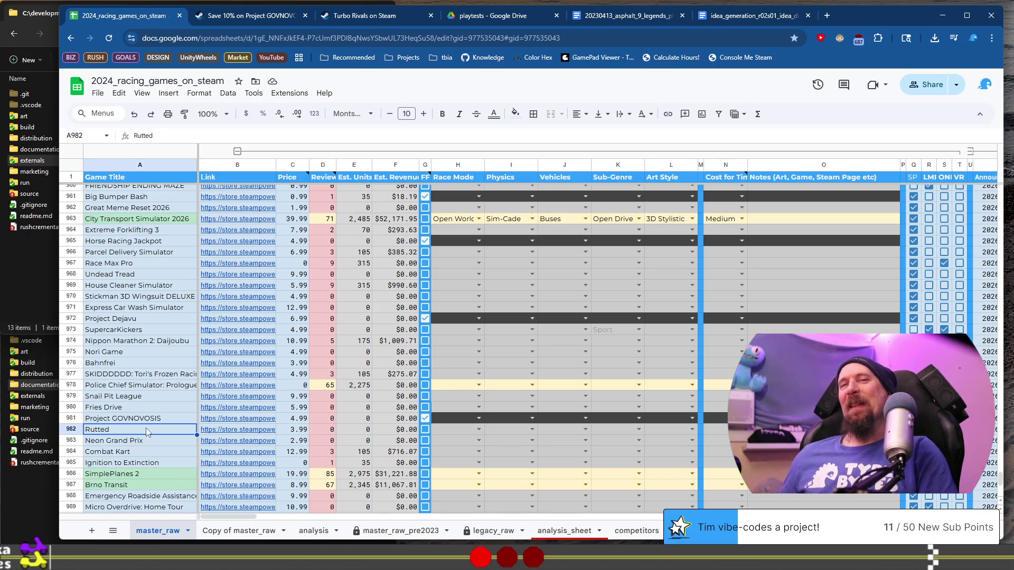
# Open Neon Grand Prix's Steam store page from the link in cell B983.
pyautogui.moveTo(275, 444)
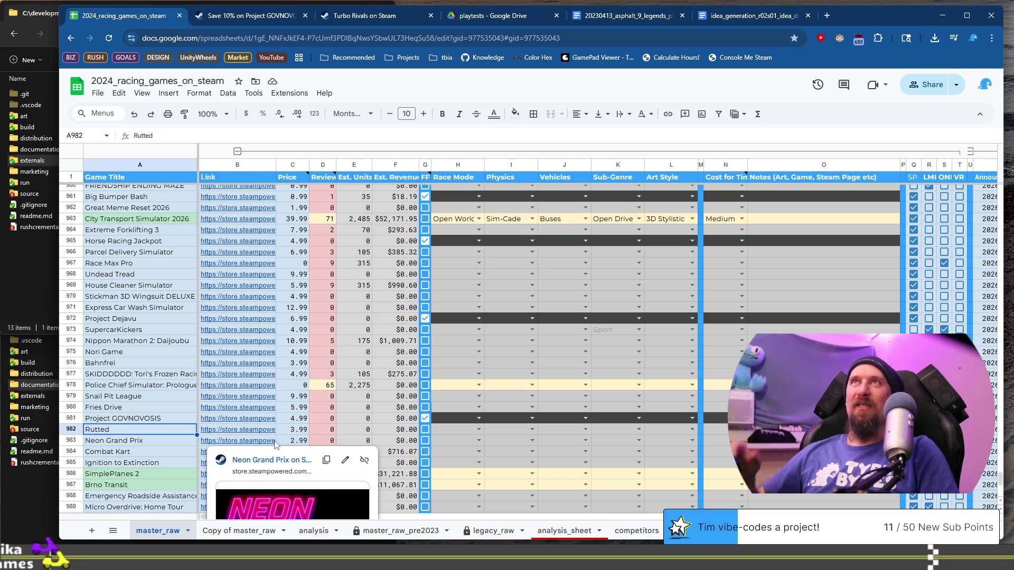
pyautogui.moveTo(238, 207)
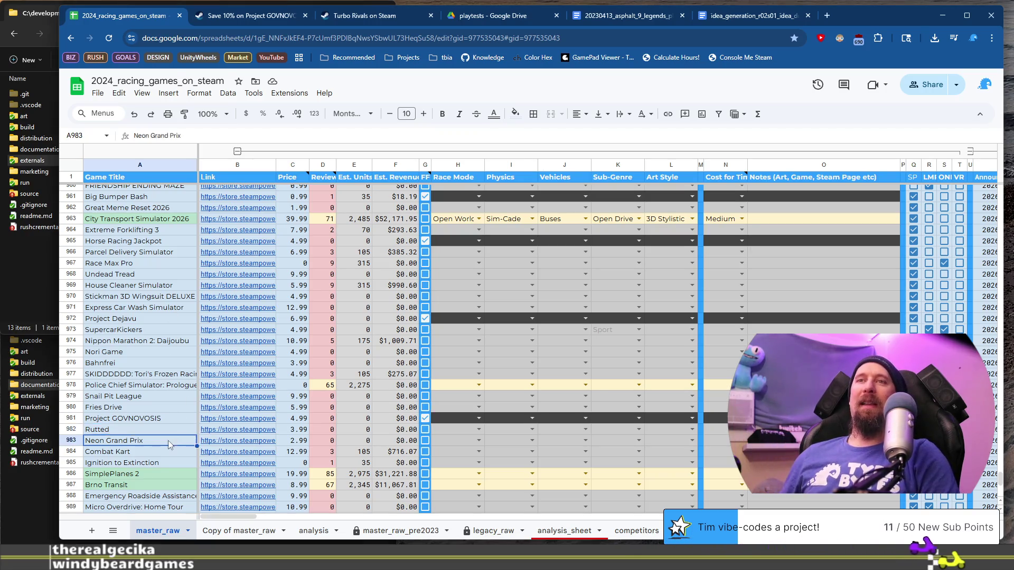
pyautogui.click(259, 441)
pyautogui.click(269, 461)
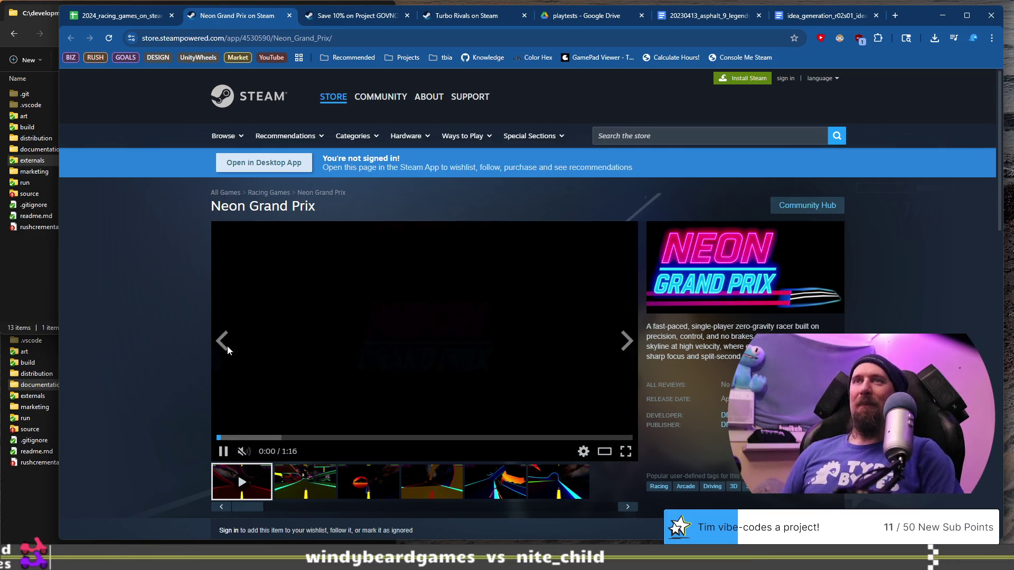
# Page forward through Neon Grand Prix's screenshots up to the fifth and sixth.
pyautogui.click(315, 479)
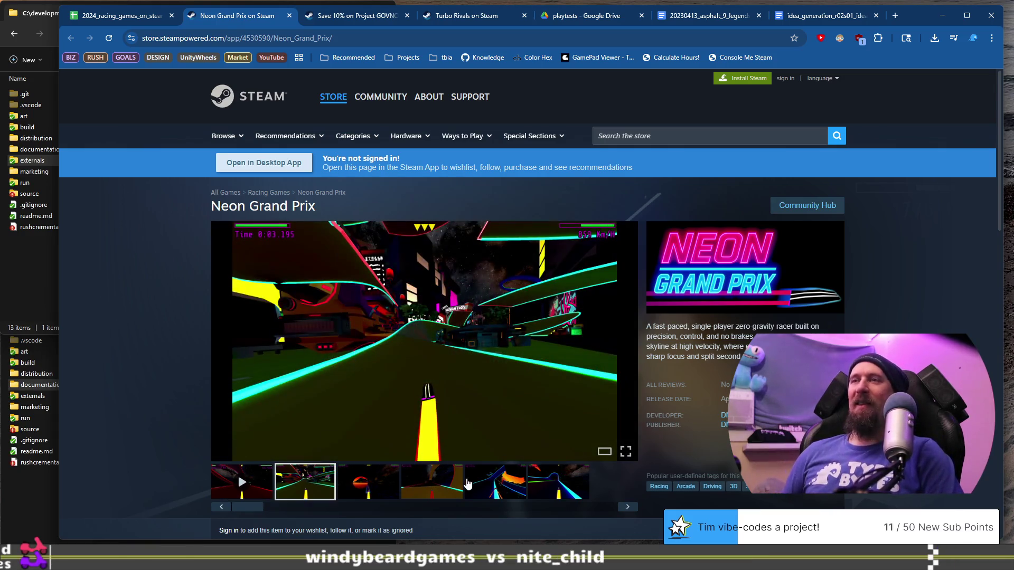
pyautogui.click(503, 483)
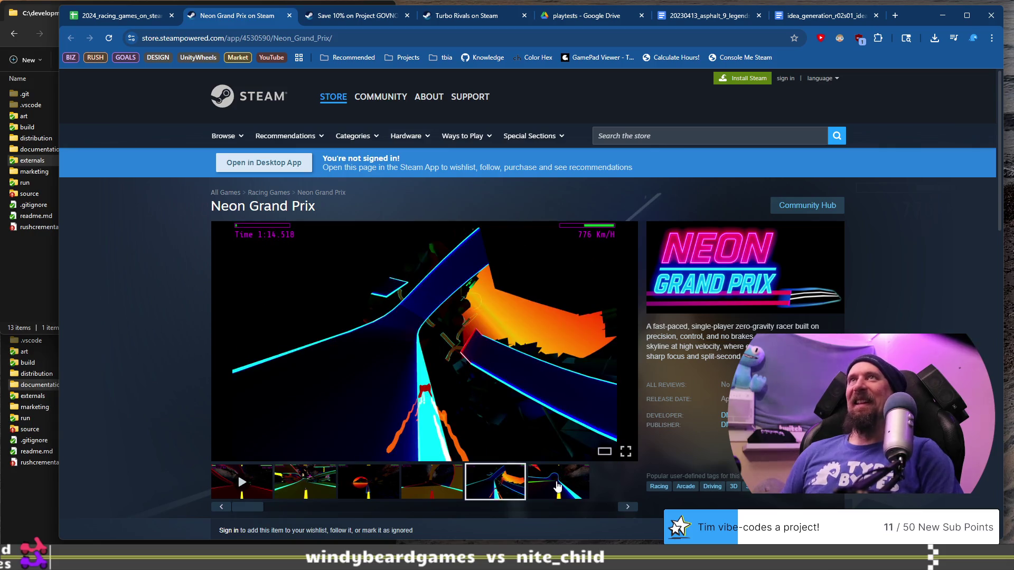
pyautogui.click(557, 484)
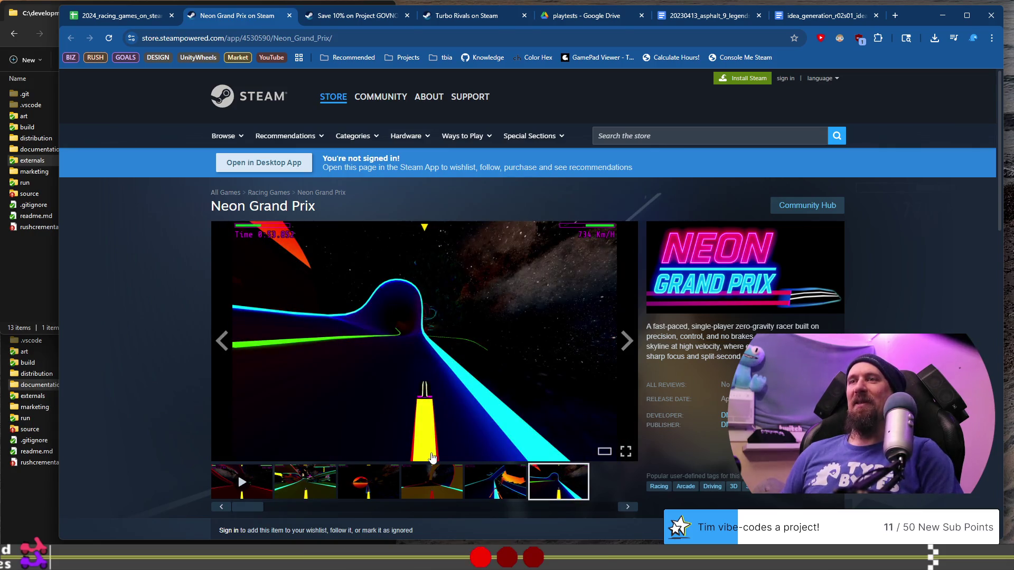
pyautogui.click(362, 482)
pyautogui.click(434, 486)
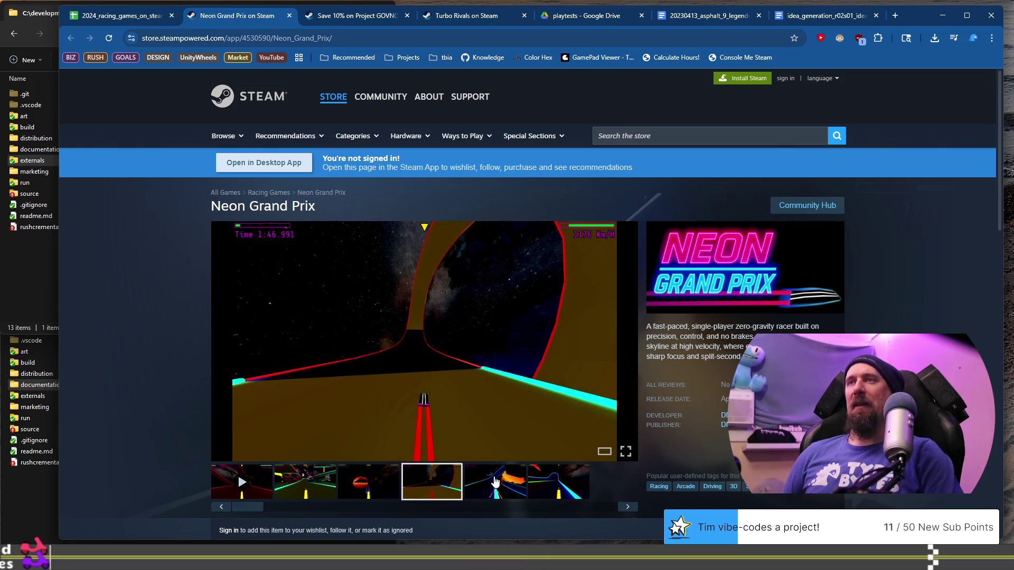
pyautogui.click(495, 481)
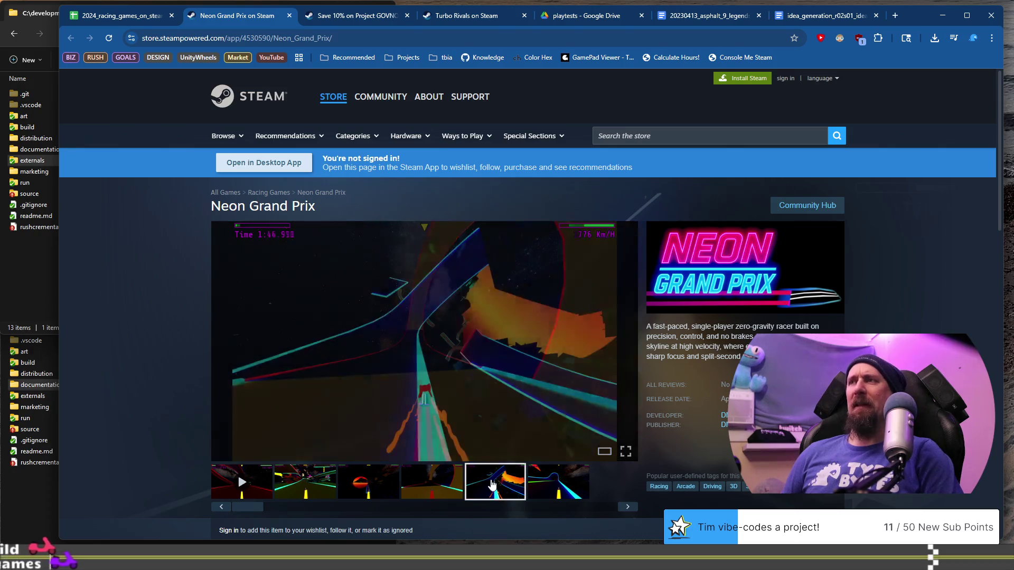
pyautogui.click(543, 490)
# Step back to the second screenshot, then open a blank browser tab.
pyautogui.click(495, 486)
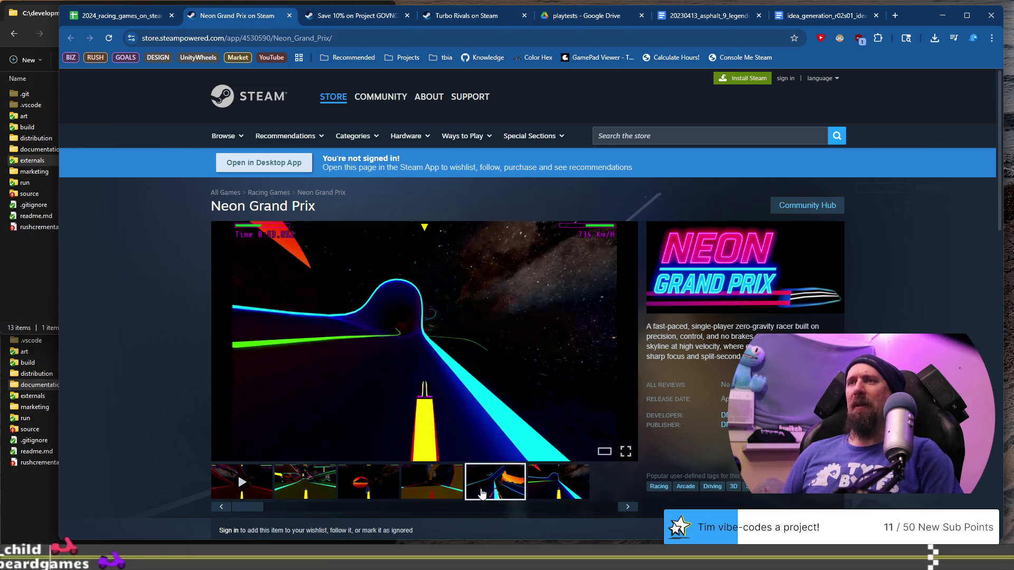
pyautogui.click(432, 487)
pyautogui.click(389, 494)
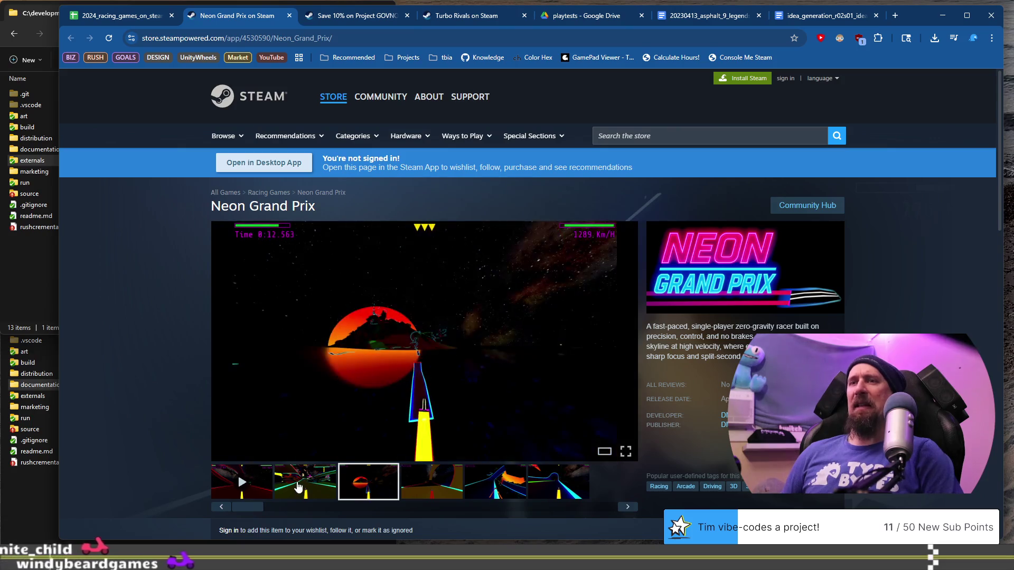
pyautogui.click(298, 487)
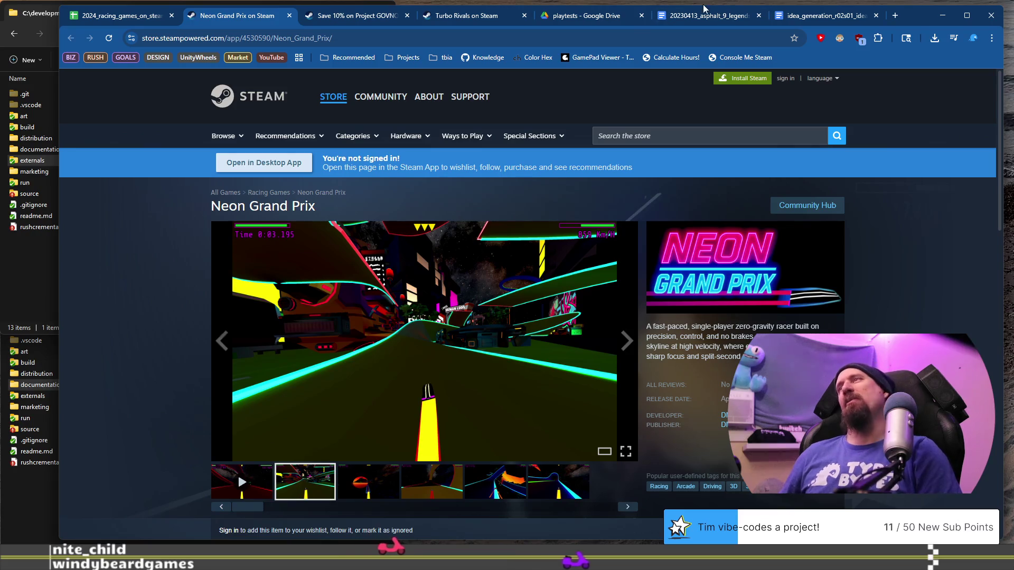
pyautogui.click(895, 15)
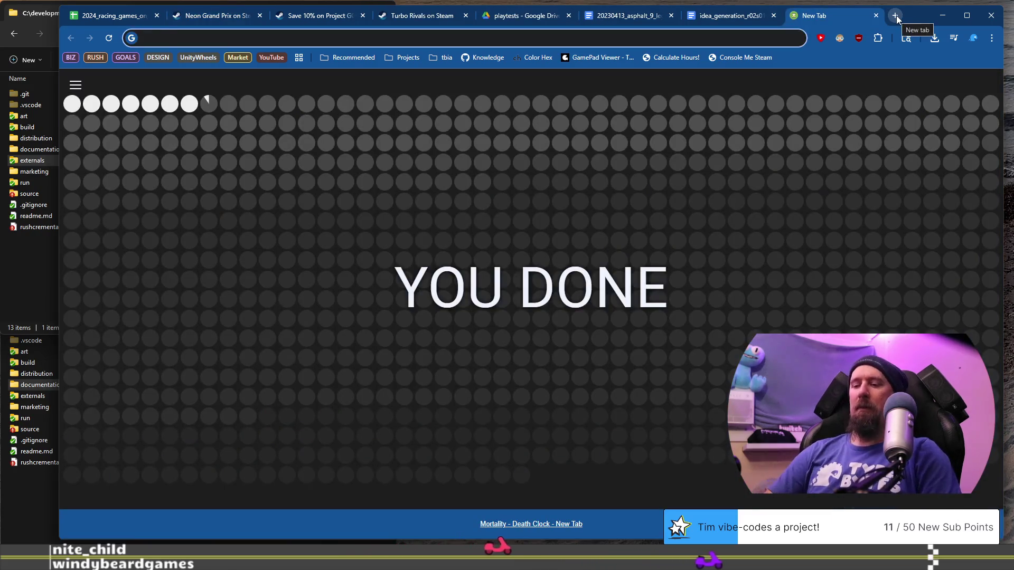
# Search Google for 'bullet heaven games', then close the results tab.
pyautogui.write('bullet heaven')
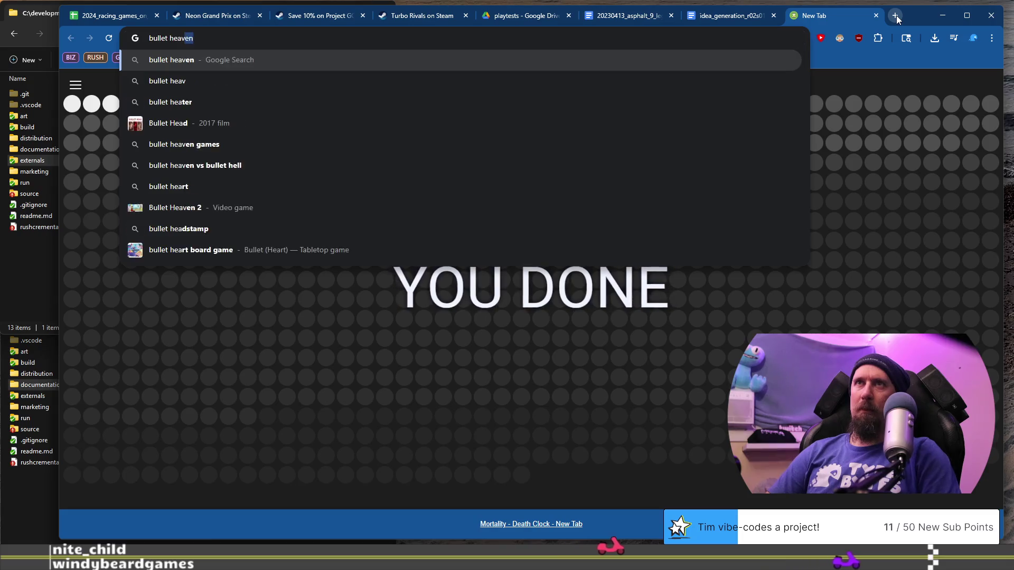
pyautogui.press('Down')
pyautogui.press('Return')
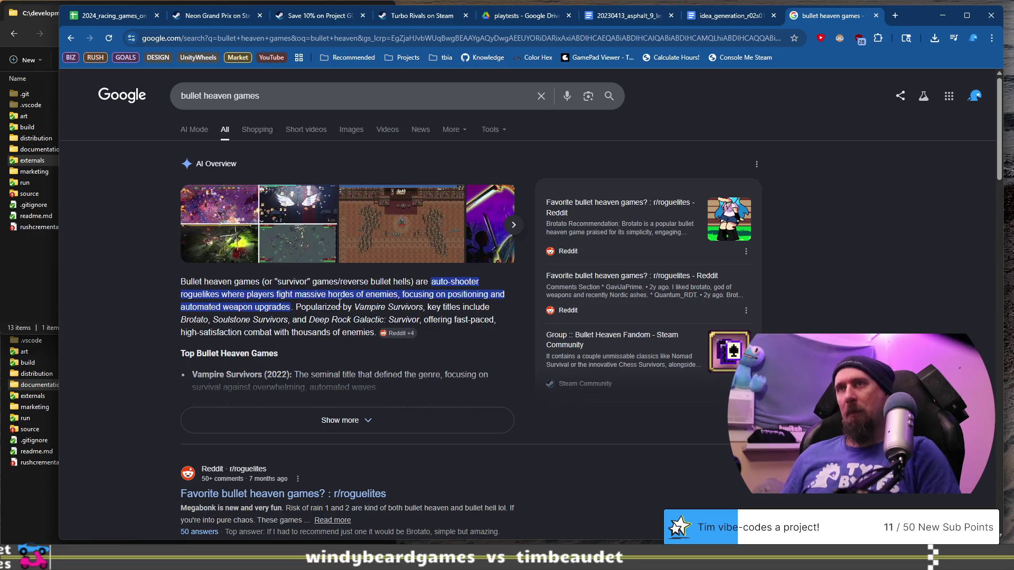
pyautogui.click(878, 15)
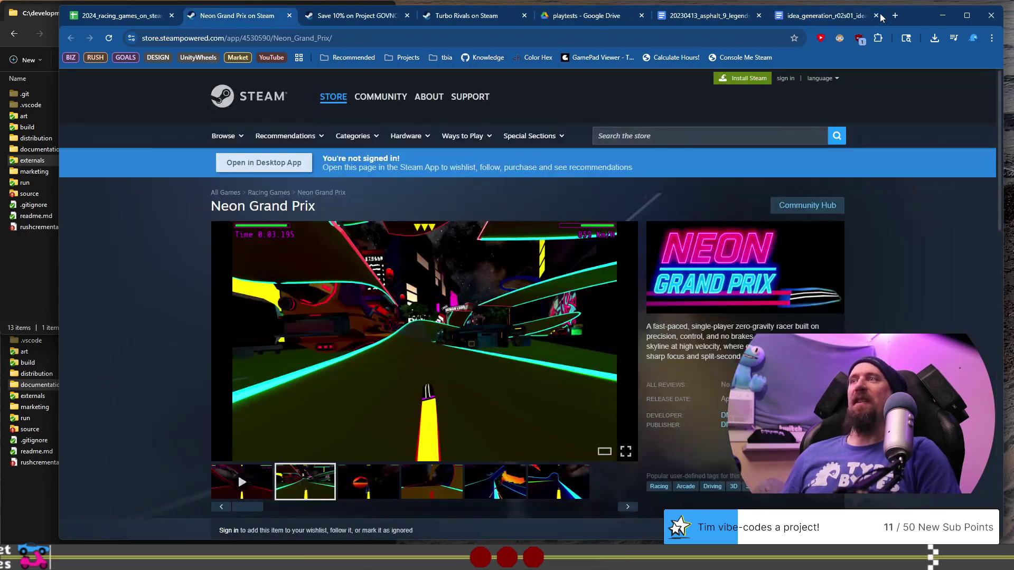
# Review Neon Grand Prix's screenshots and Buy section, then return to the 2024_racing_games_on_steam sheet.
pyautogui.click(394, 488)
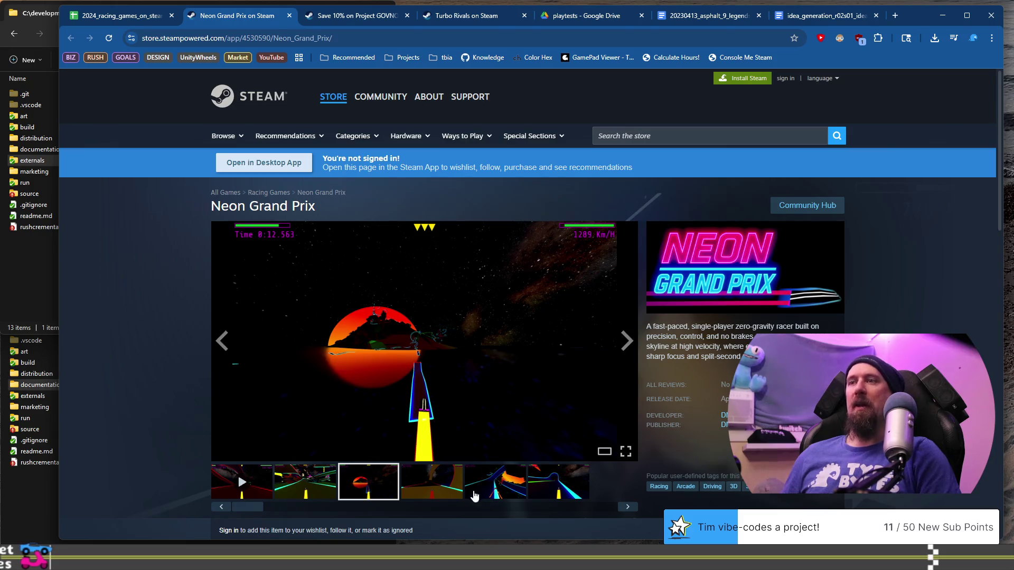
pyautogui.click(438, 482)
pyautogui.click(495, 479)
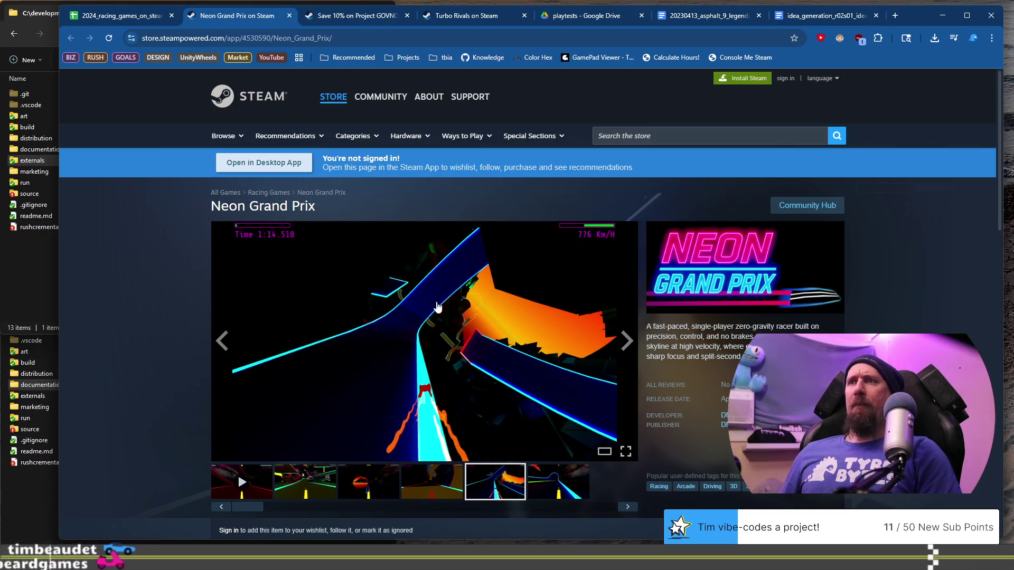
pyautogui.scroll(-4, 433, 312)
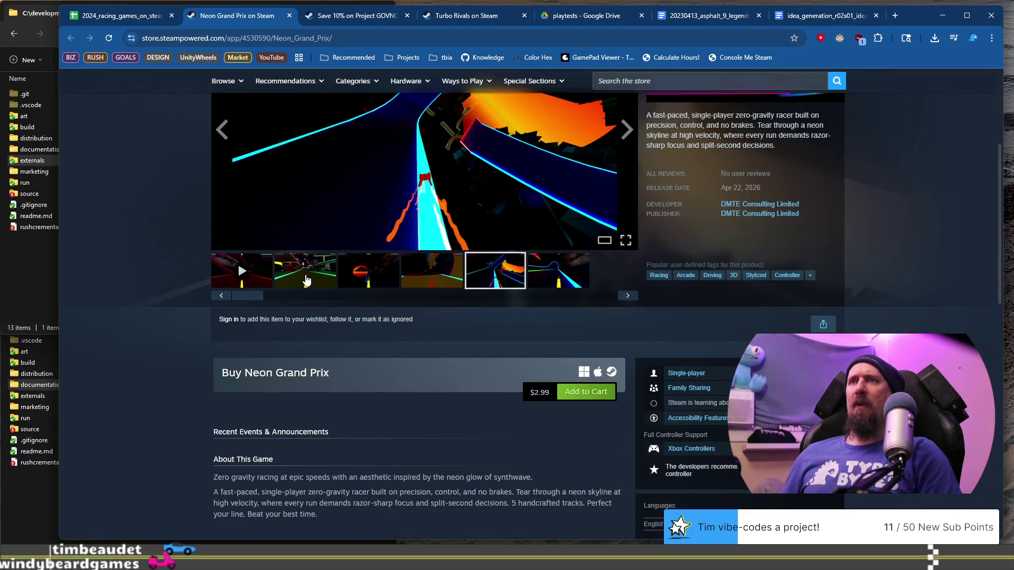
pyautogui.click(305, 271)
pyautogui.click(235, 278)
pyautogui.scroll(3, 222, 338)
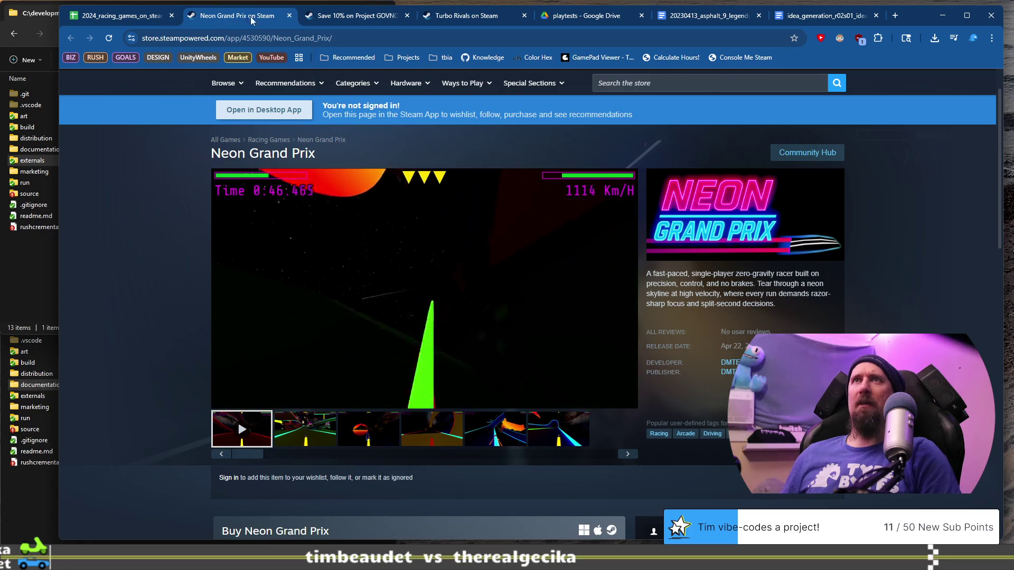
pyautogui.click(122, 19)
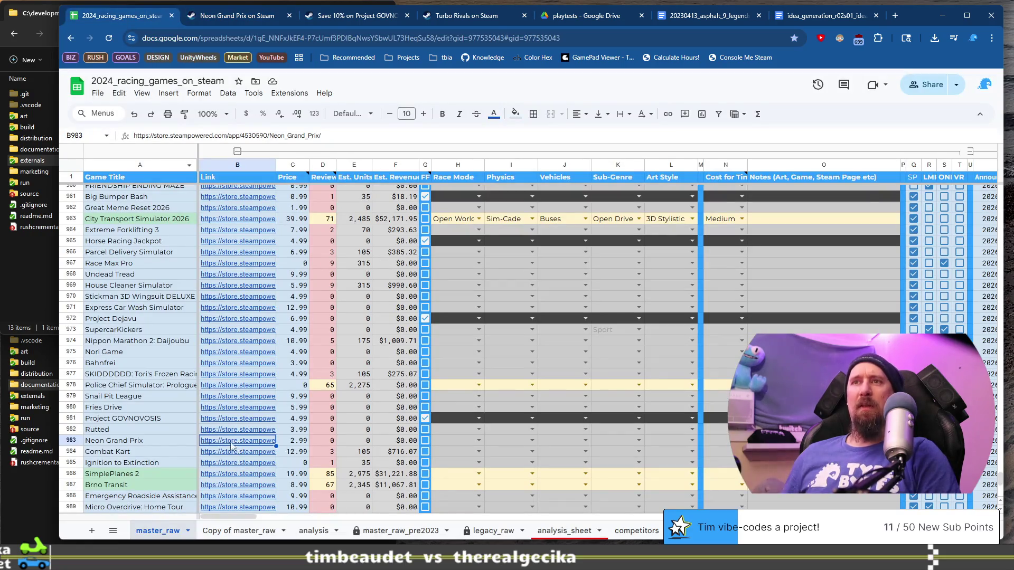
# Open Combat Kart's Steam page from its B984 link, then bring VS Code forward.
pyautogui.click(151, 449)
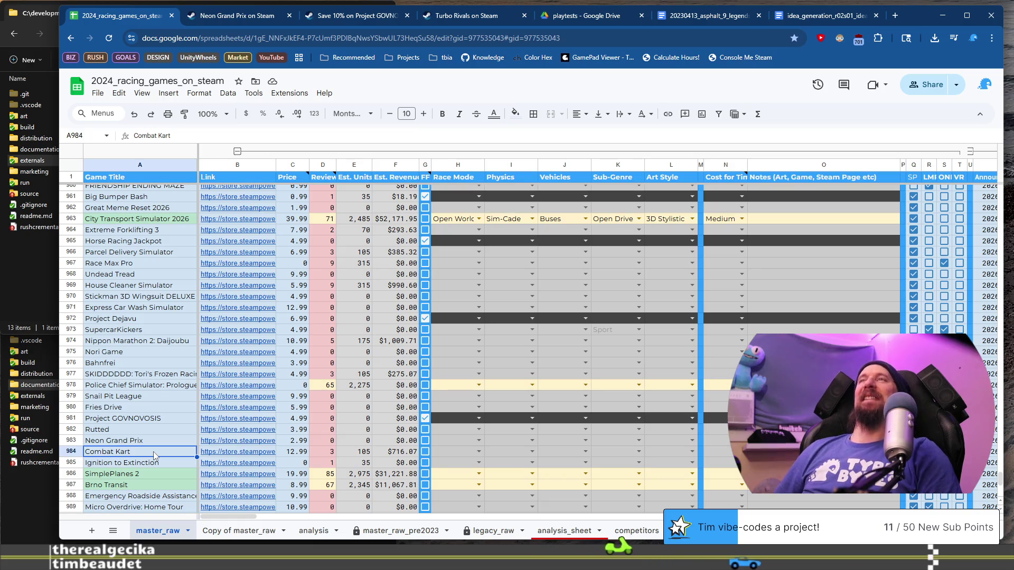
pyautogui.click(157, 442)
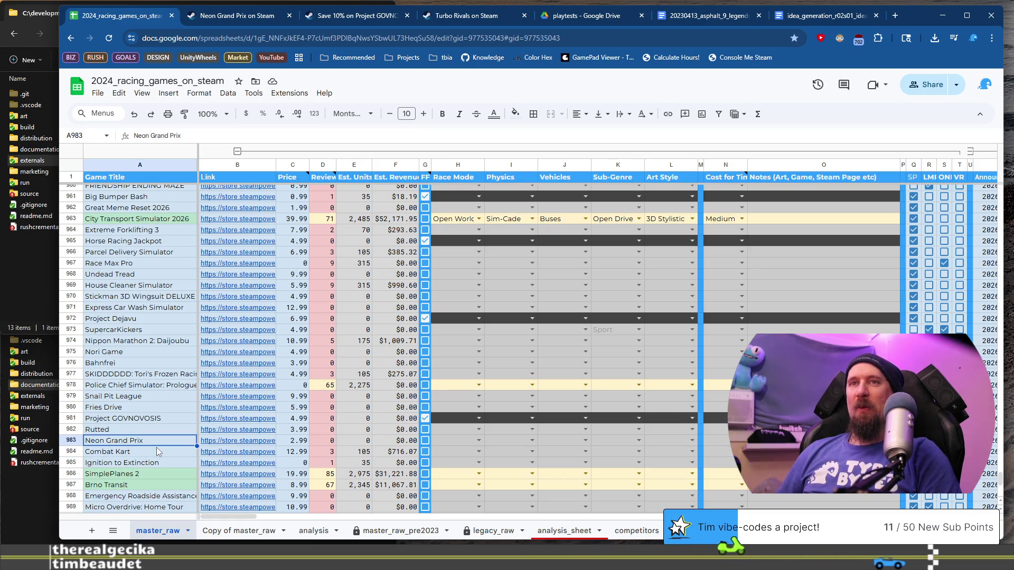
pyautogui.press('Down')
pyautogui.press('Down')
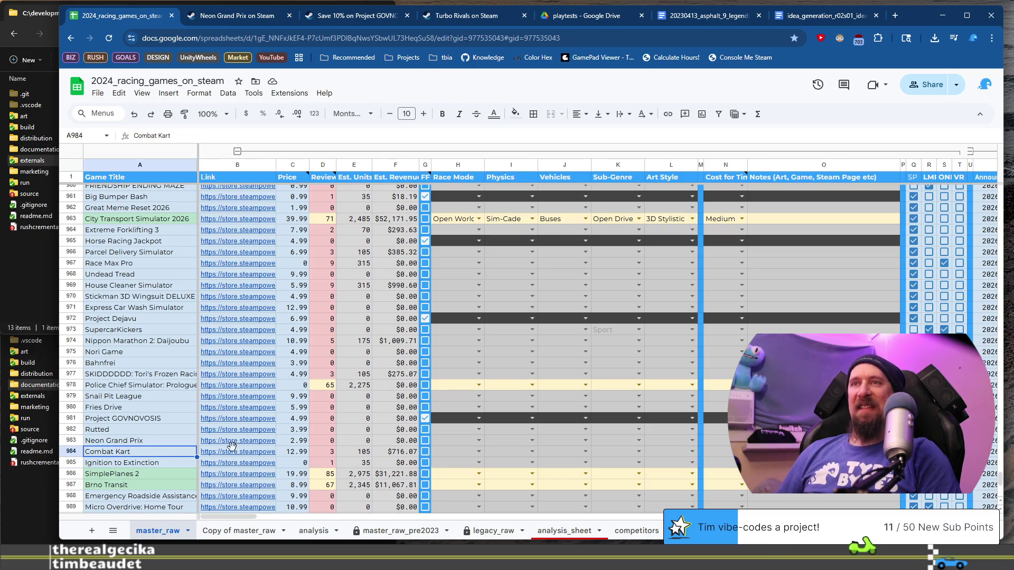
pyautogui.click(232, 452)
pyautogui.click(267, 475)
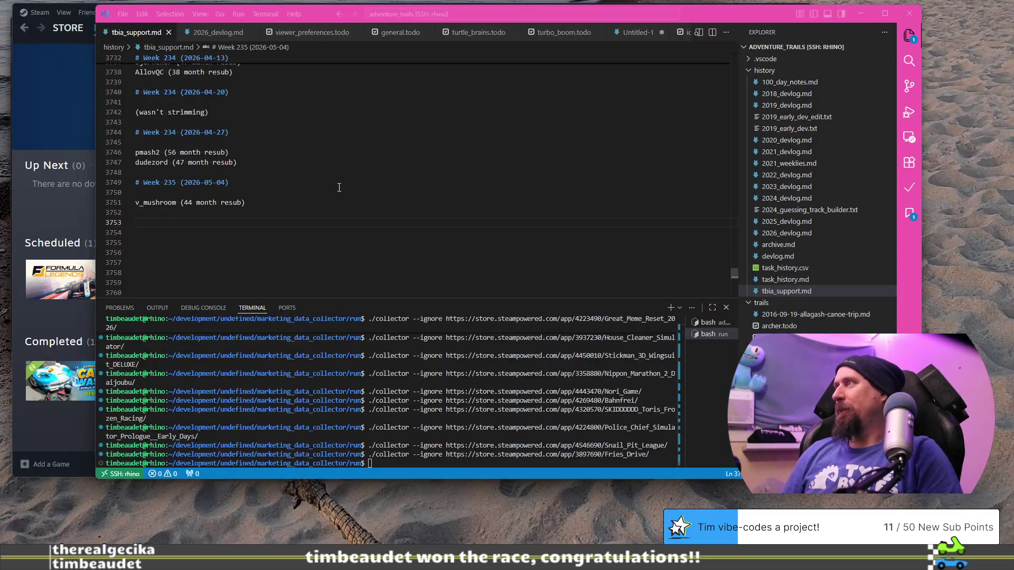
pyautogui.click(343, 248)
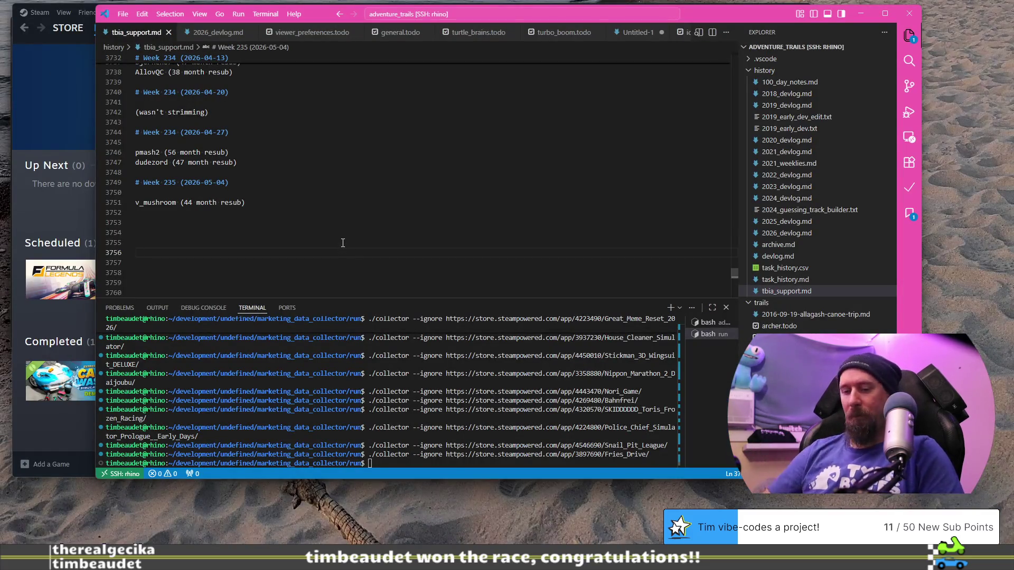
# Start the 2026 stats list with LUCK, CODE:, ARTS: and SNDS: labels.
pyautogui.press('Return')
pyautogui.press('Return')
pyautogui.scroll(-2, 343, 242)
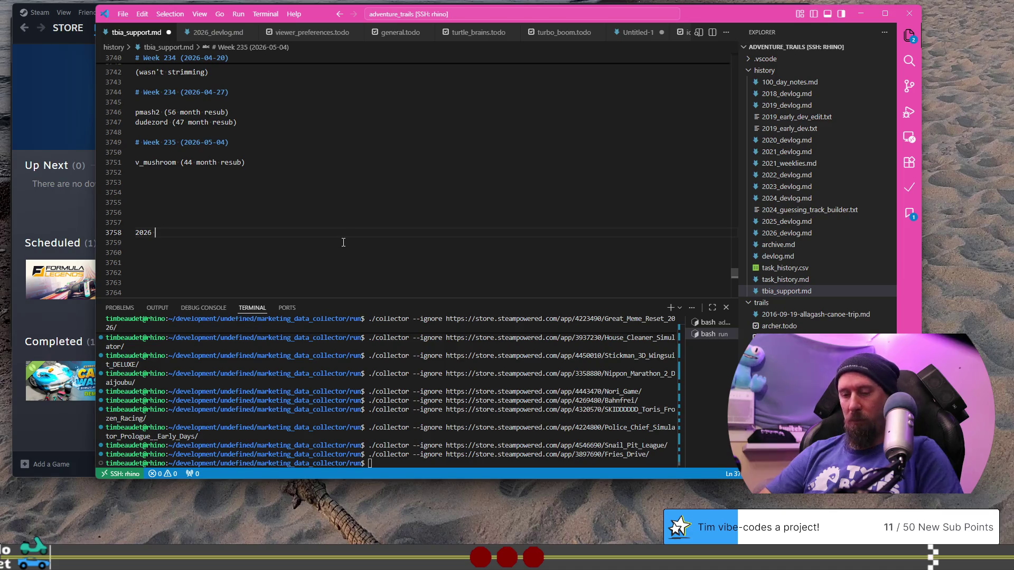
pyautogui.write("2026 Tim's Stats:")
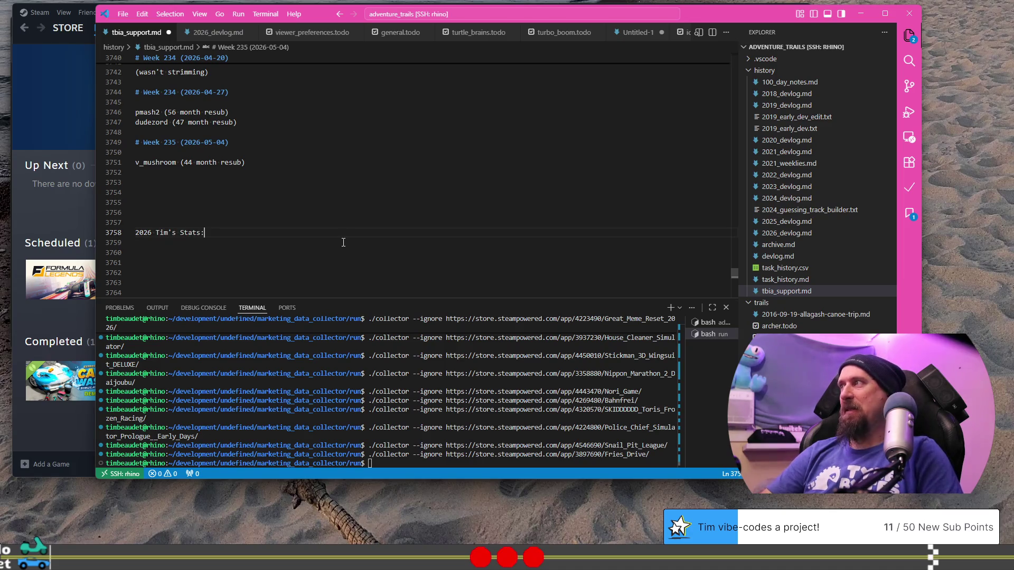
pyautogui.press('Return')
pyautogui.press('Return')
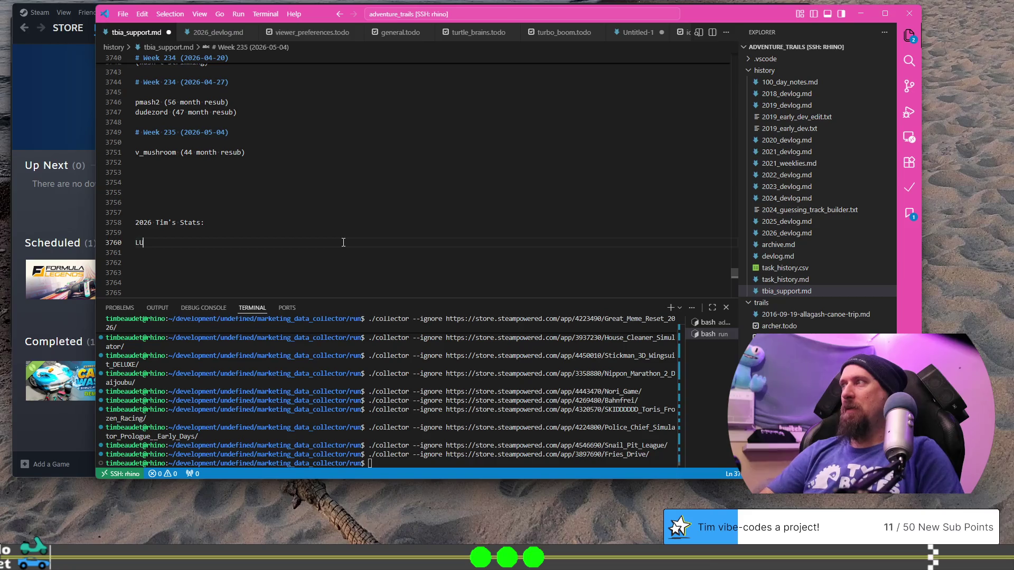
pyautogui.write('CK')
pyautogui.press('Return')
pyautogui.write('CODE:')
pyautogui.press('Return')
pyautogui.write('ARTS:')
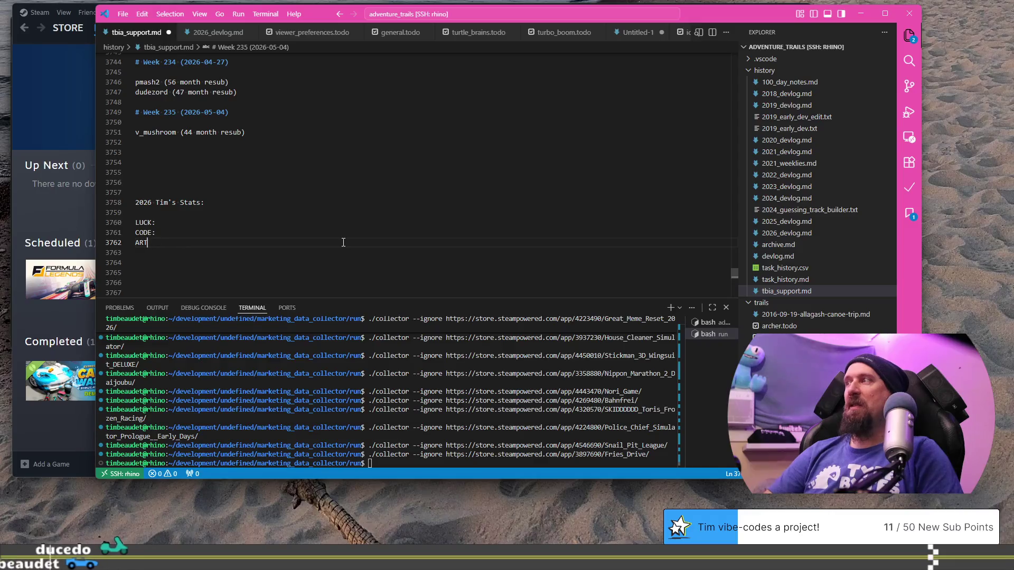
pyautogui.press('Return')
pyautogui.write('SNDS:')
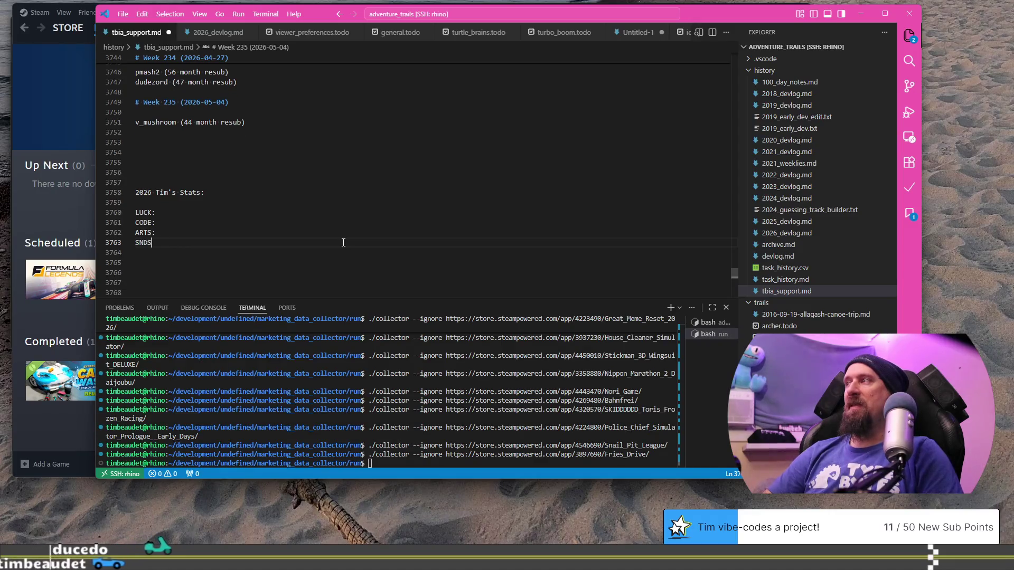
# Add MARK: and DSGN: labels, fixing typos, and open a blank line above the stats.
pyautogui.press('Return')
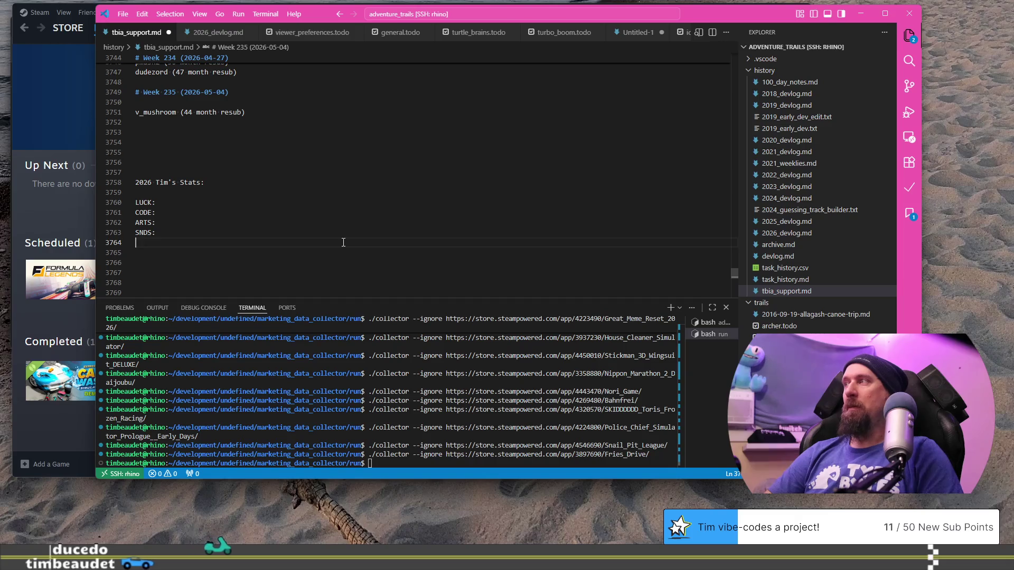
pyautogui.write('MARK:')
pyautogui.press('Return')
pyautogui.write('DES')
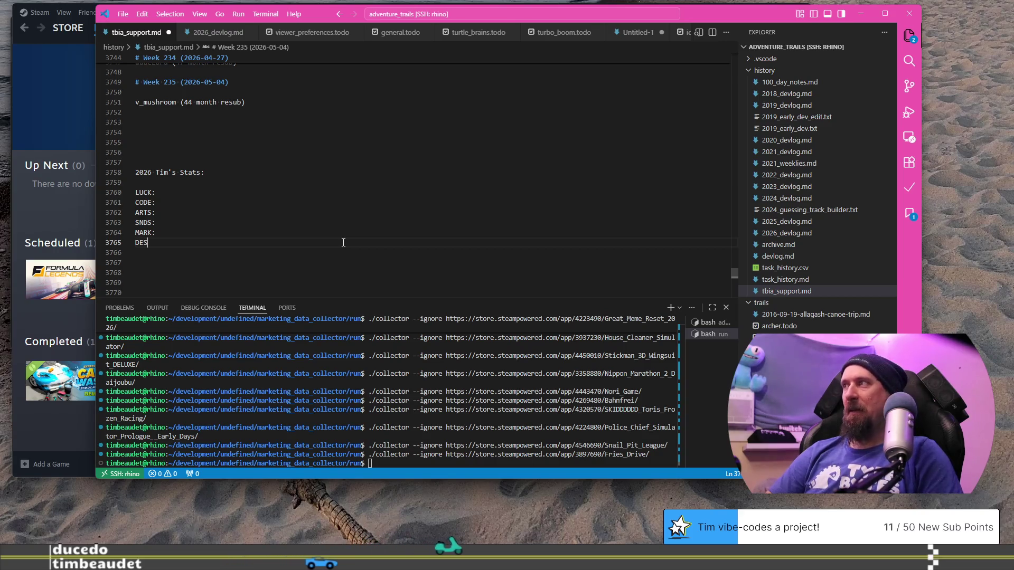
pyautogui.press('BackSpace')
pyautogui.press('BackSpace')
pyautogui.write('SN')
pyautogui.press('BackSpace')
pyautogui.write('GN')
pyautogui.press('Return')
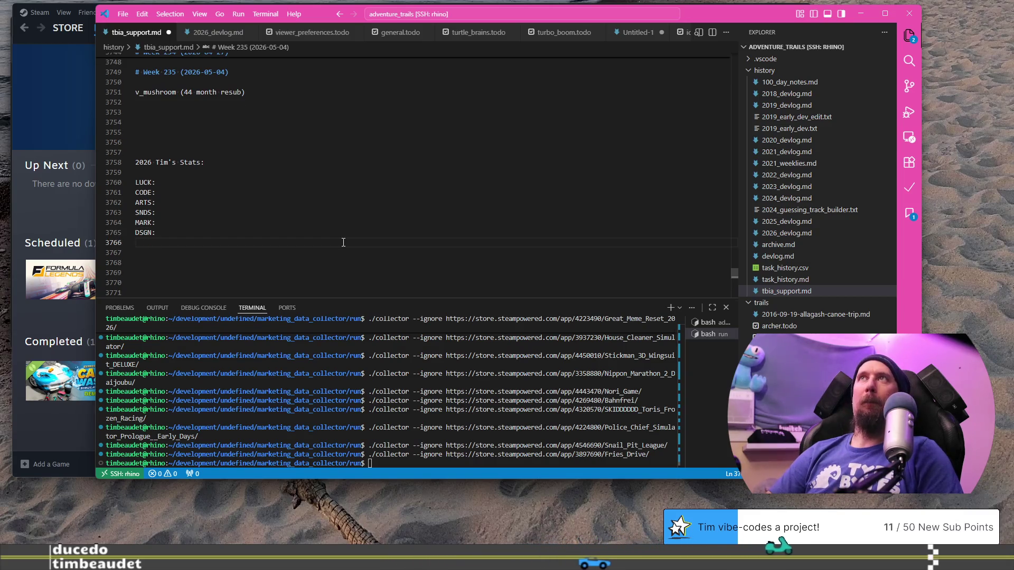
pyautogui.click(347, 172)
pyautogui.press('Return')
pyautogui.press('Return')
pyautogui.press('Up')
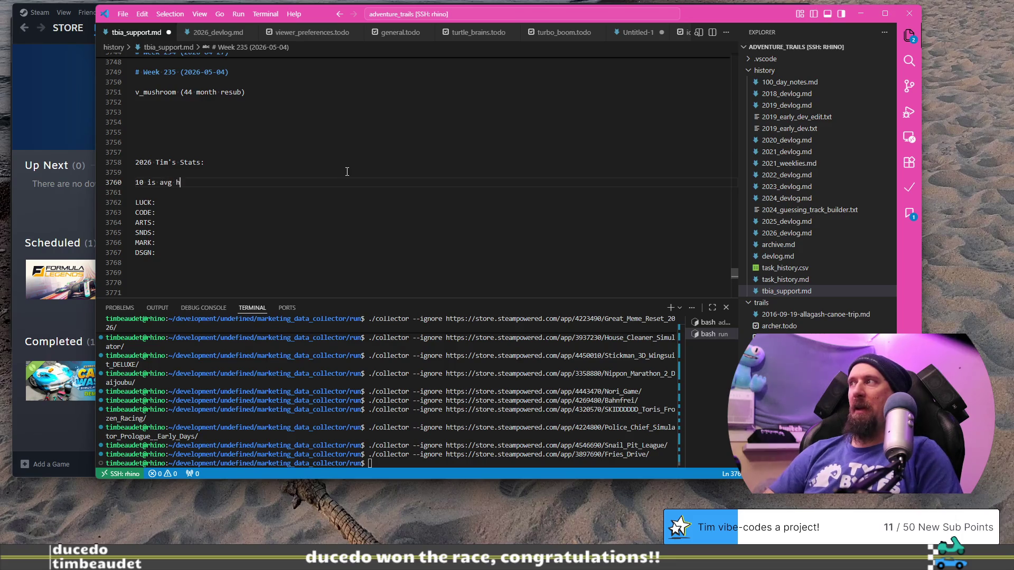
# Write the note '10 is avg untrained human (DND style)' above the stats list.
pyautogui.write('ui')
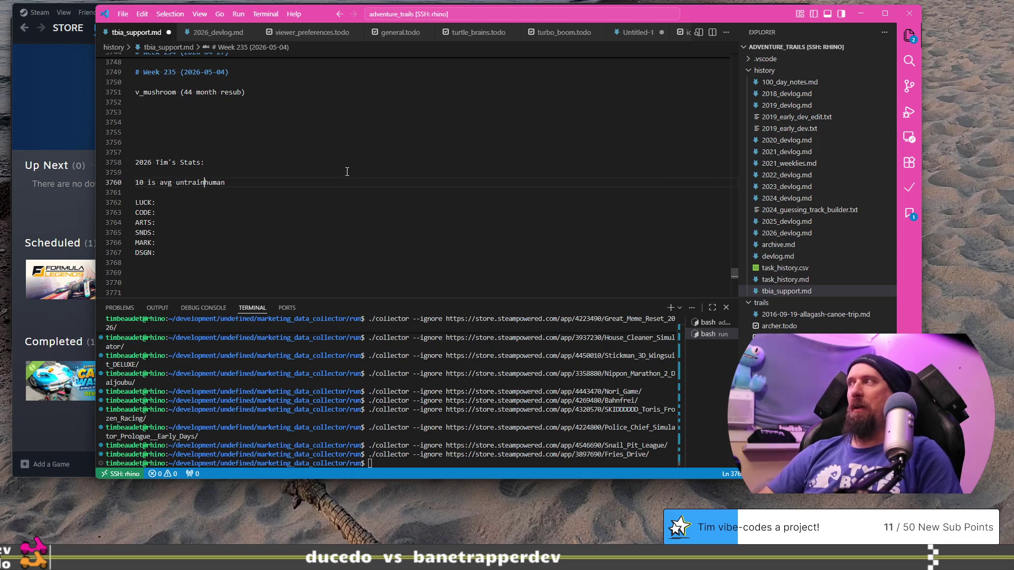
pyautogui.press('End')
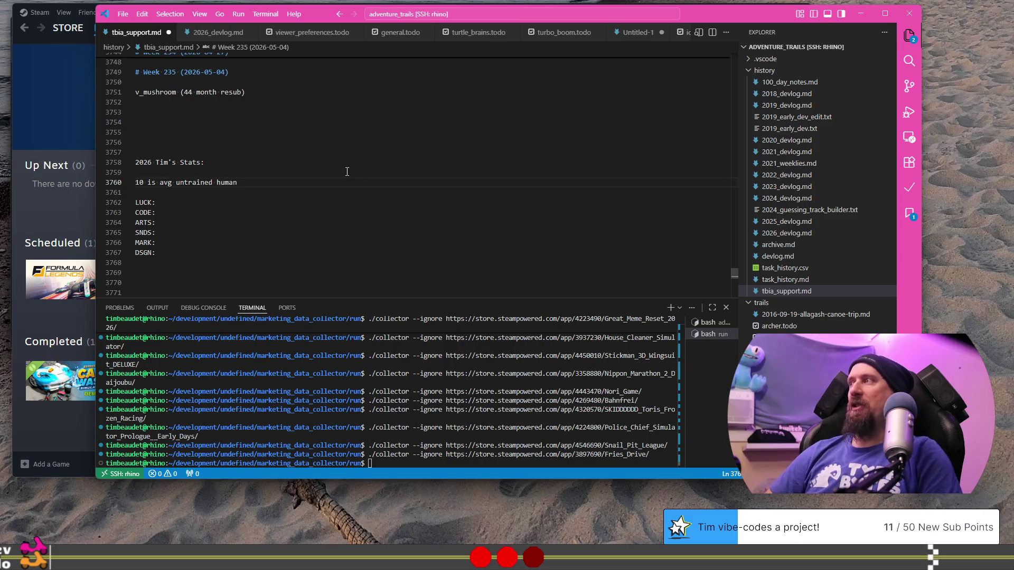
pyautogui.press('Return')
pyautogui.write('D')
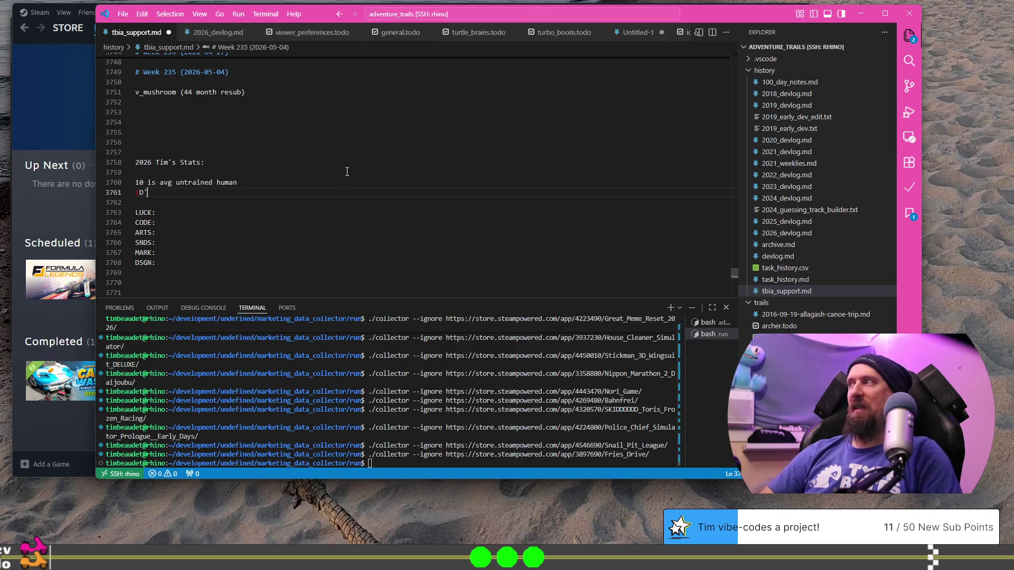
pyautogui.write('r')
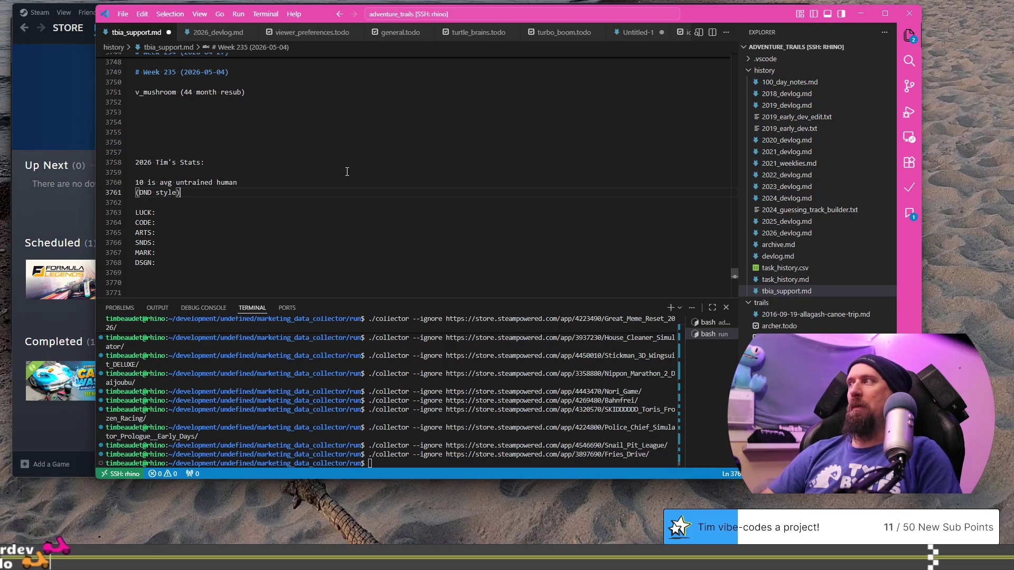
pyautogui.press('Down')
pyautogui.press('Down')
pyautogui.press('Down')
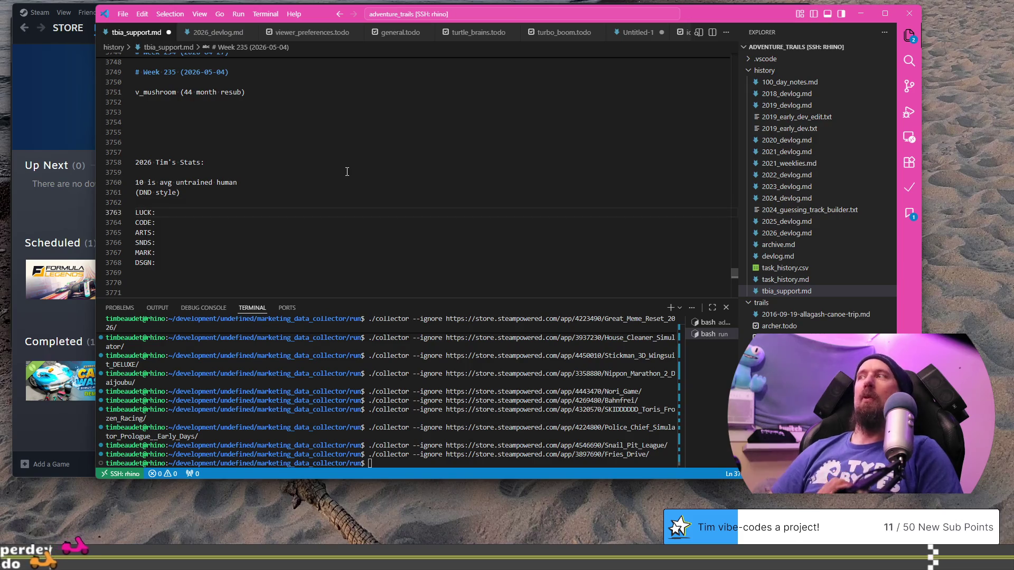
pyautogui.press('Down')
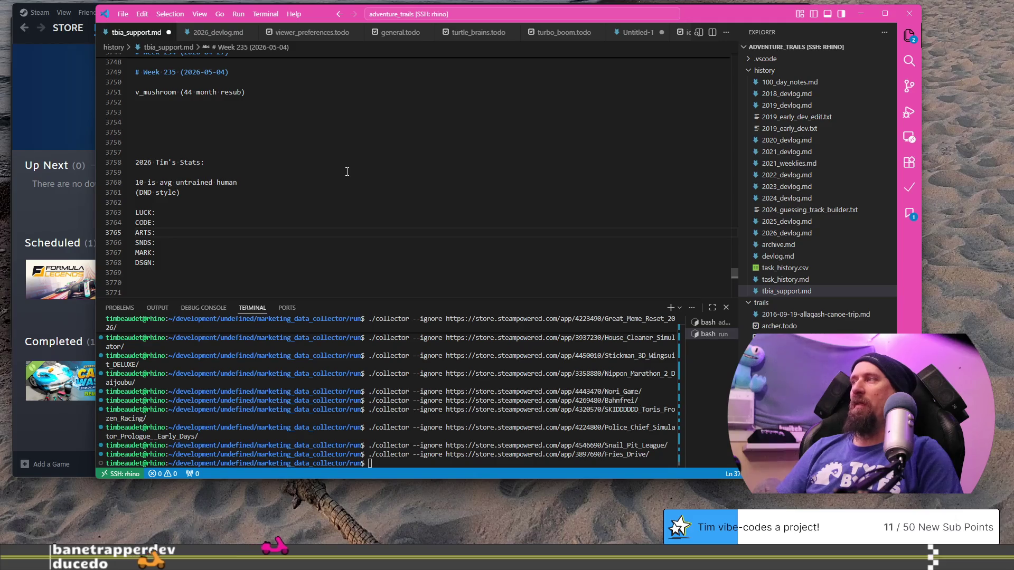
# Add a USRX: label after DSGN:, then select the two-line average note.
pyautogui.press('Down')
pyautogui.press('Down')
pyautogui.press('Down')
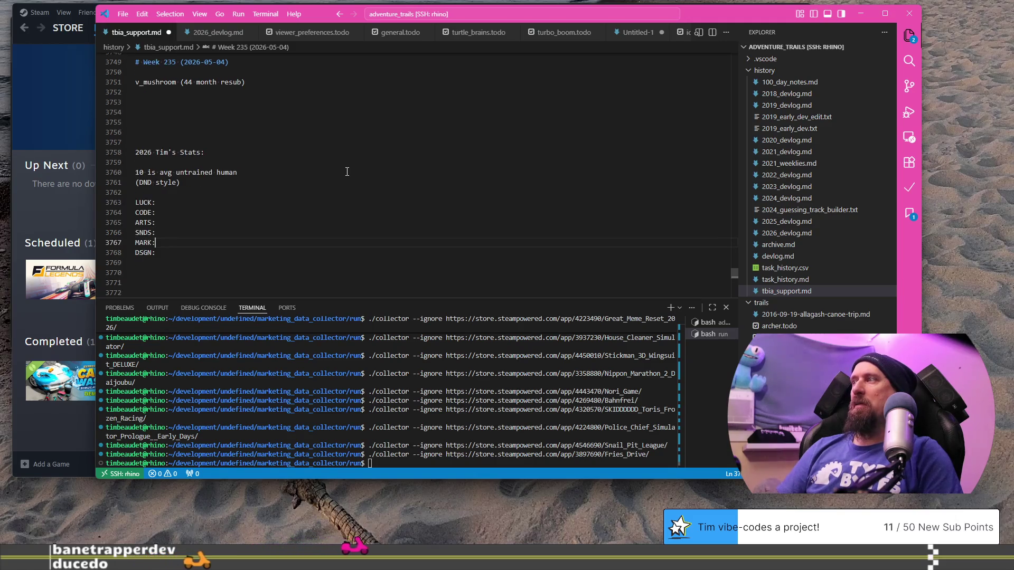
pyautogui.write('U')
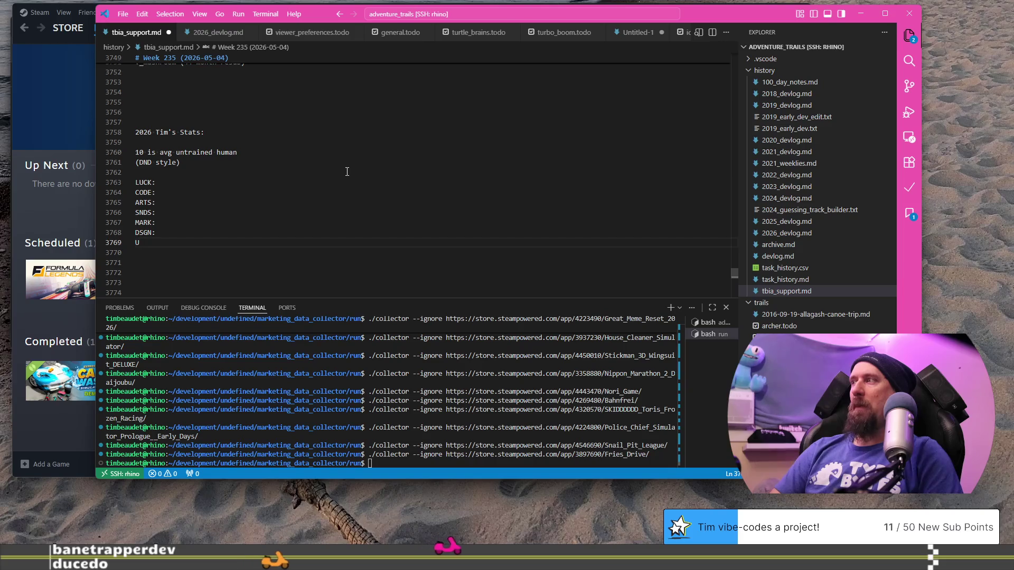
pyautogui.write('S')
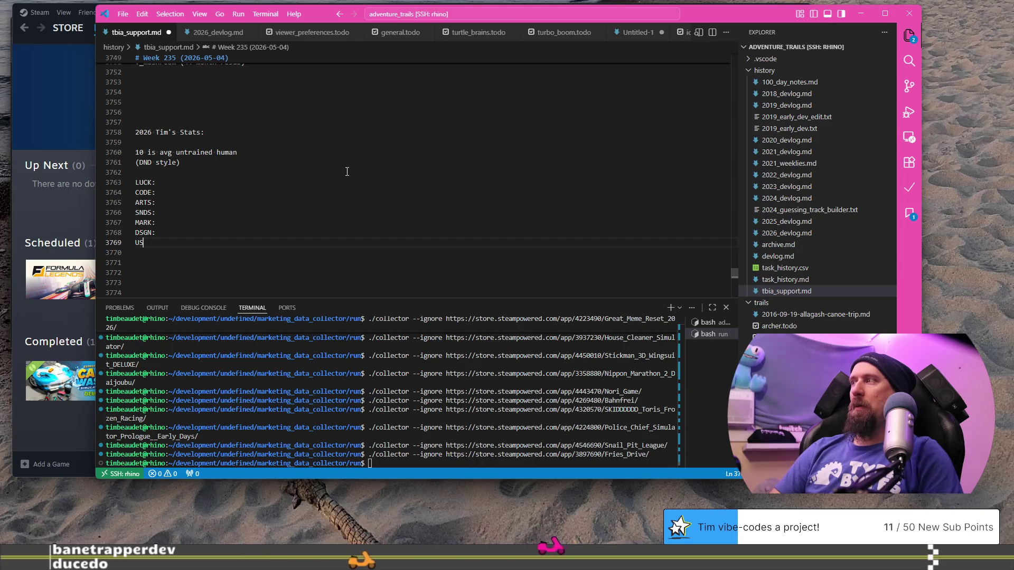
pyautogui.write('EX')
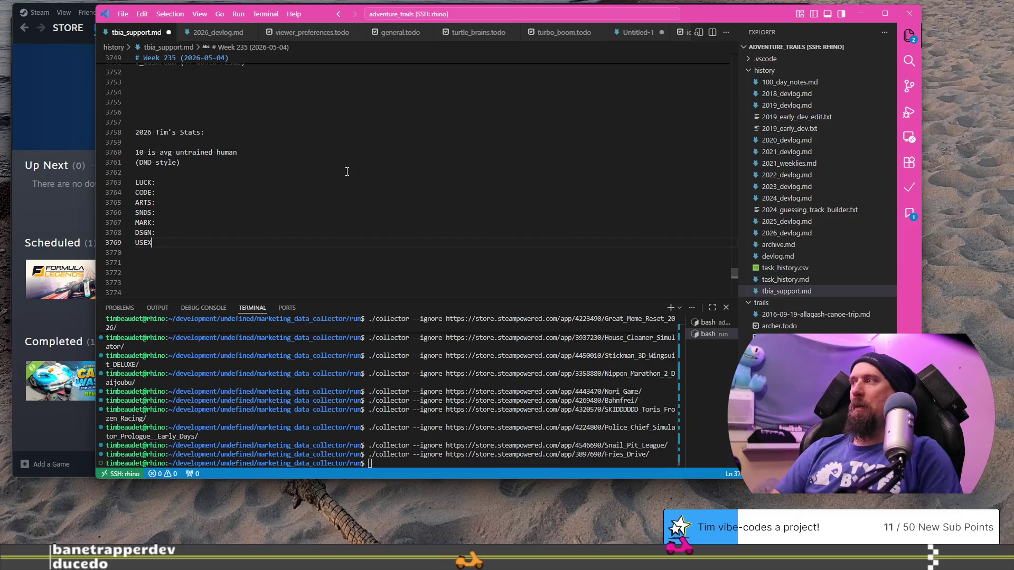
pyautogui.press('BackSpace')
pyautogui.press('BackSpace')
pyautogui.write('X')
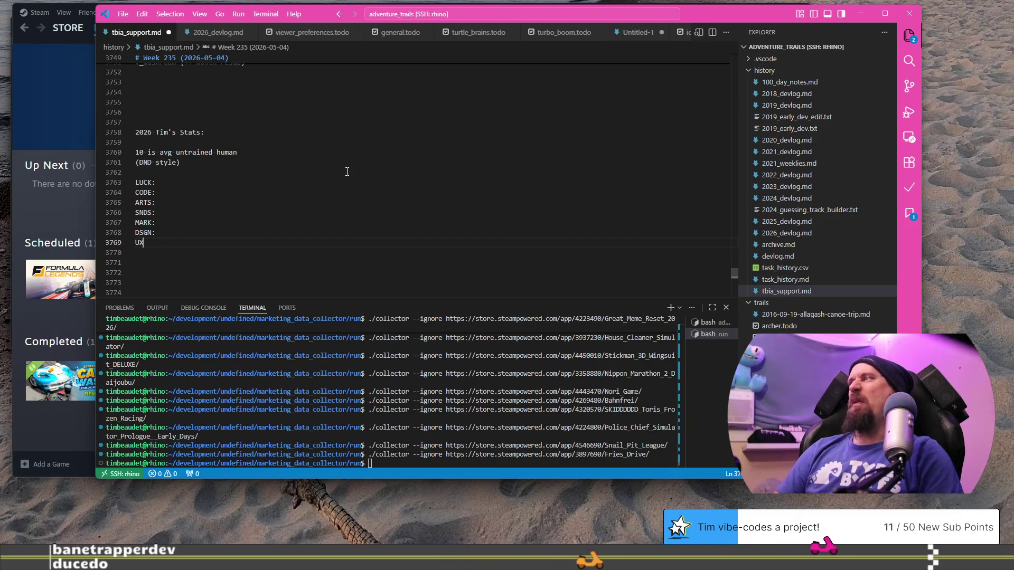
pyautogui.write('UXL')
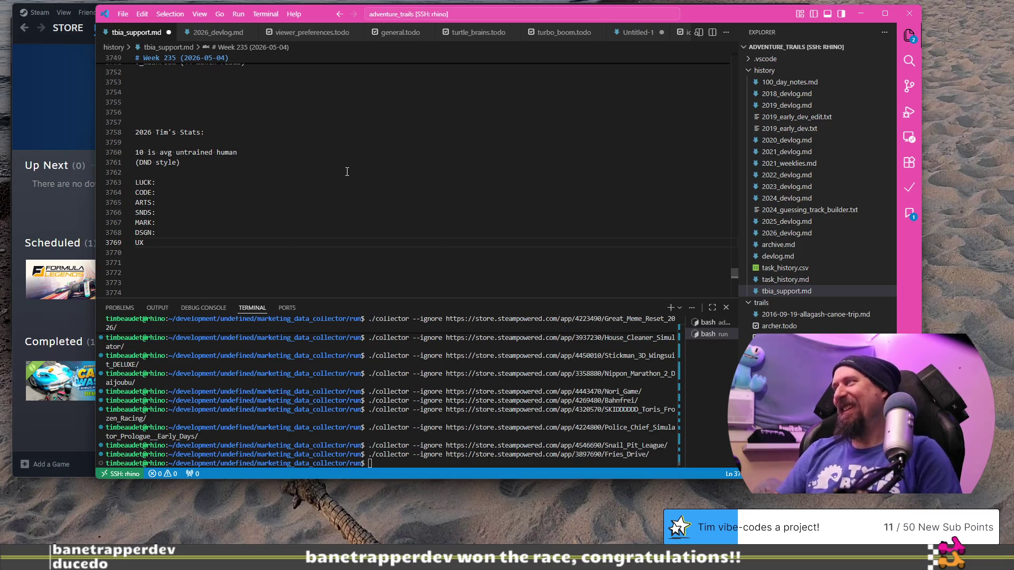
pyautogui.press('BackSpace')
pyautogui.write('SRX:')
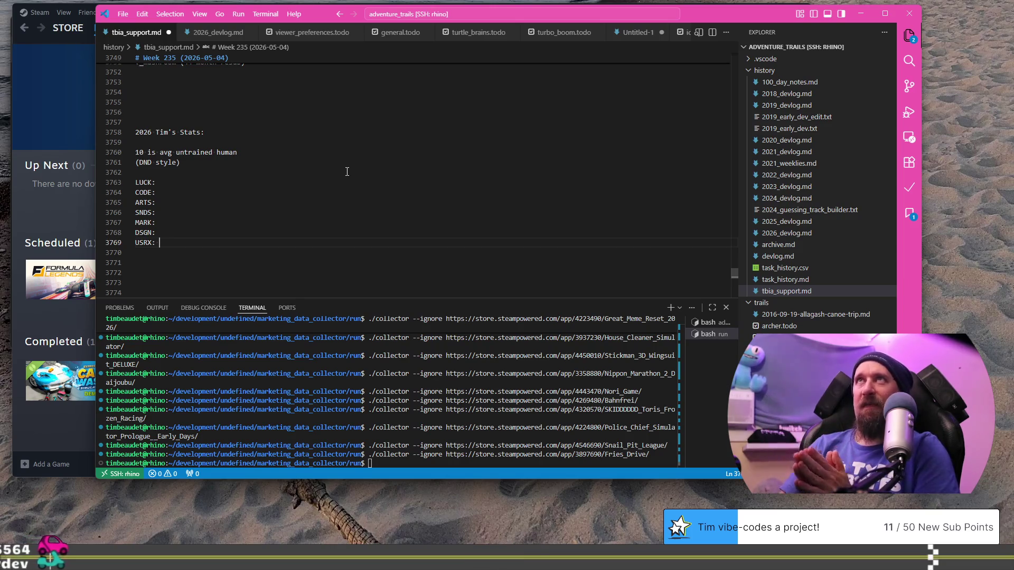
pyautogui.press('Up')
pyautogui.press('Up')
pyautogui.press('Up')
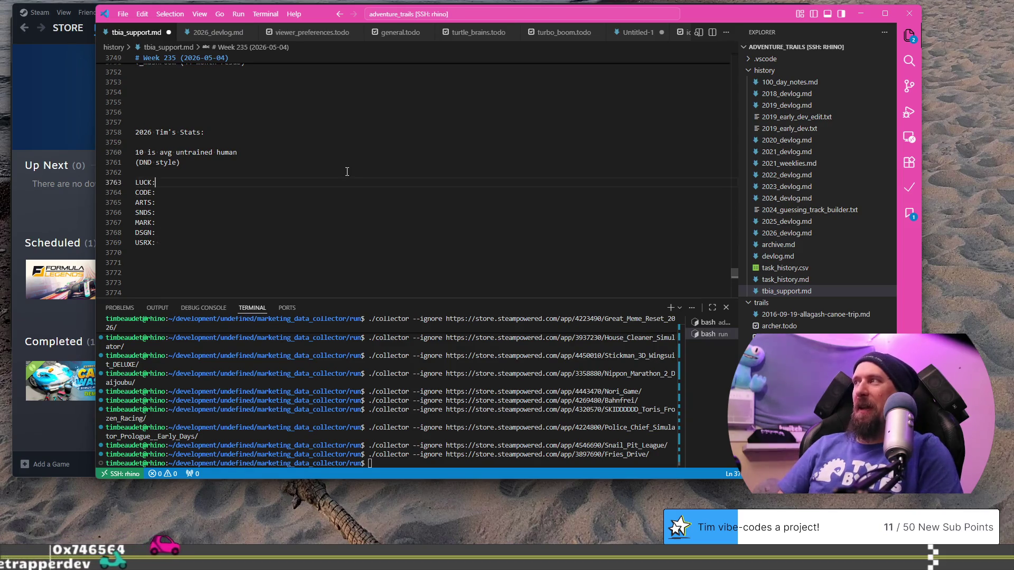
pyautogui.hotkey('shift', 'Home')
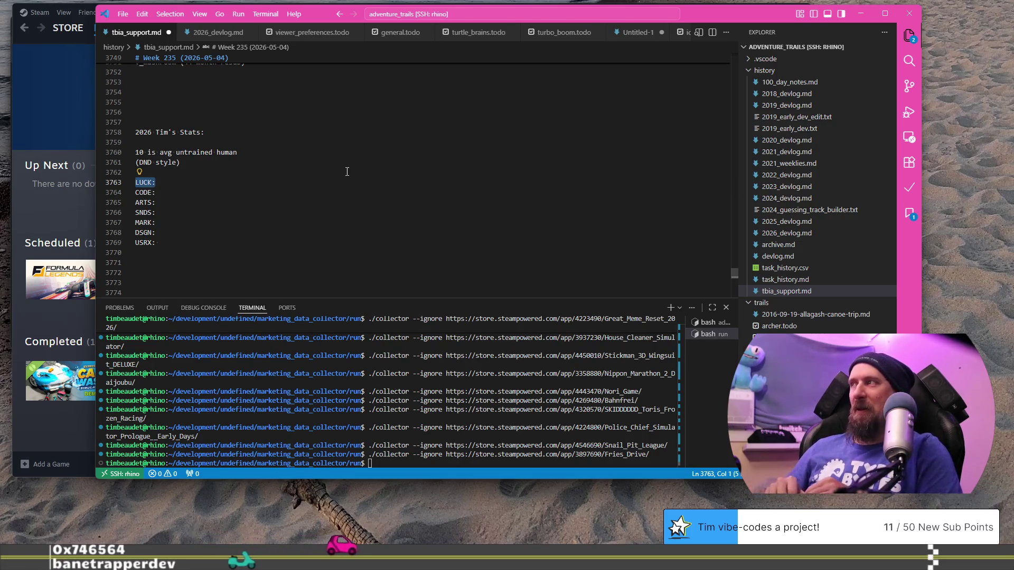
pyautogui.click(276, 179)
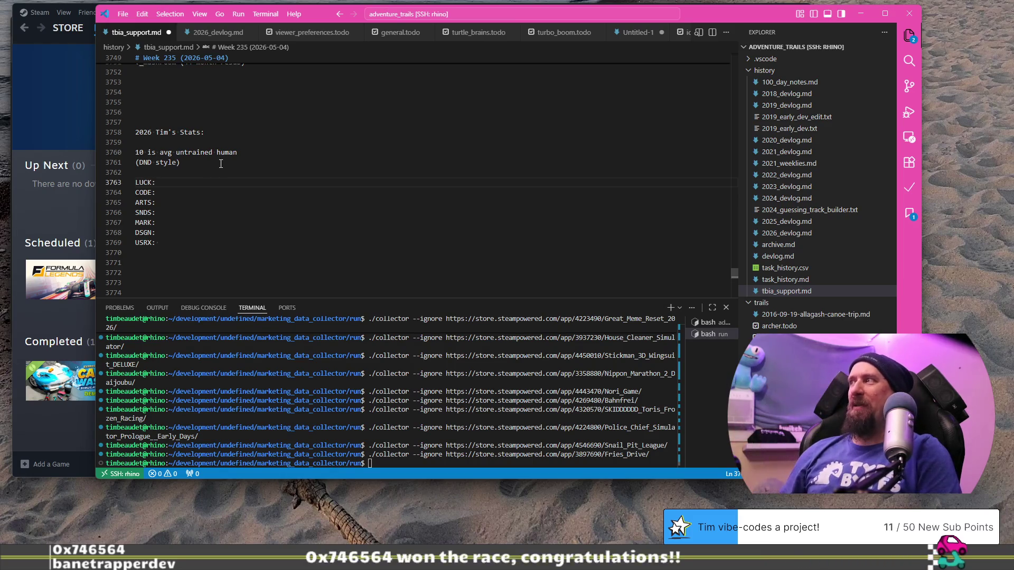
pyautogui.moveTo(58, 166); pyautogui.dragTo(62, 158)
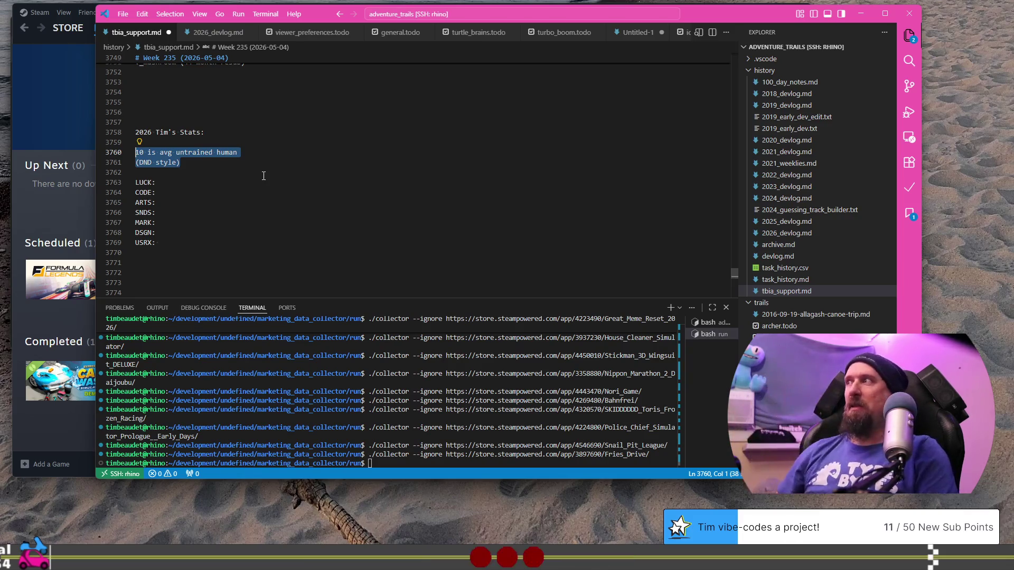
# Give each stat a value of 10, save tbia_support.md, and switch back to Chrome.
pyautogui.click(266, 179)
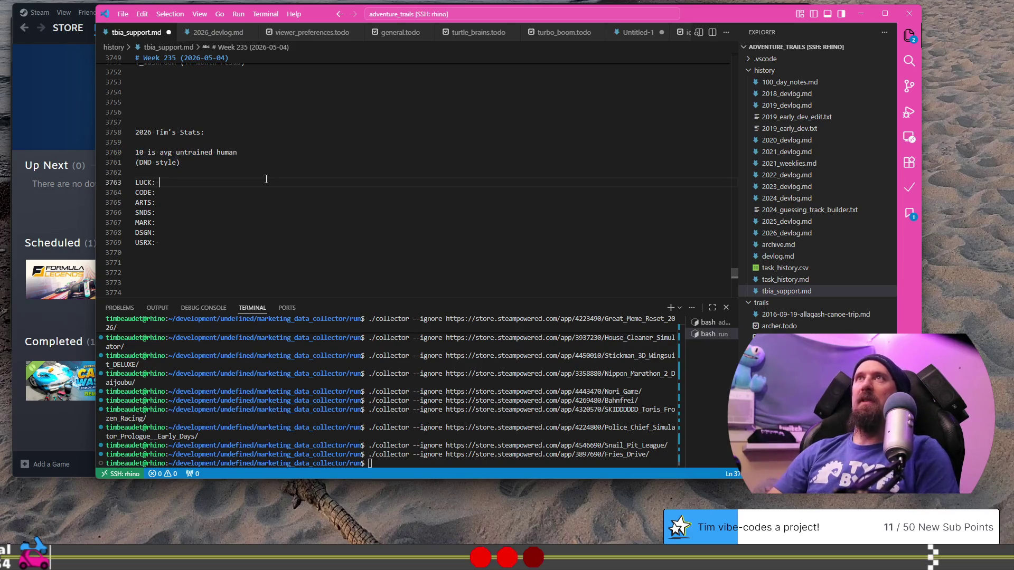
pyautogui.write('10')
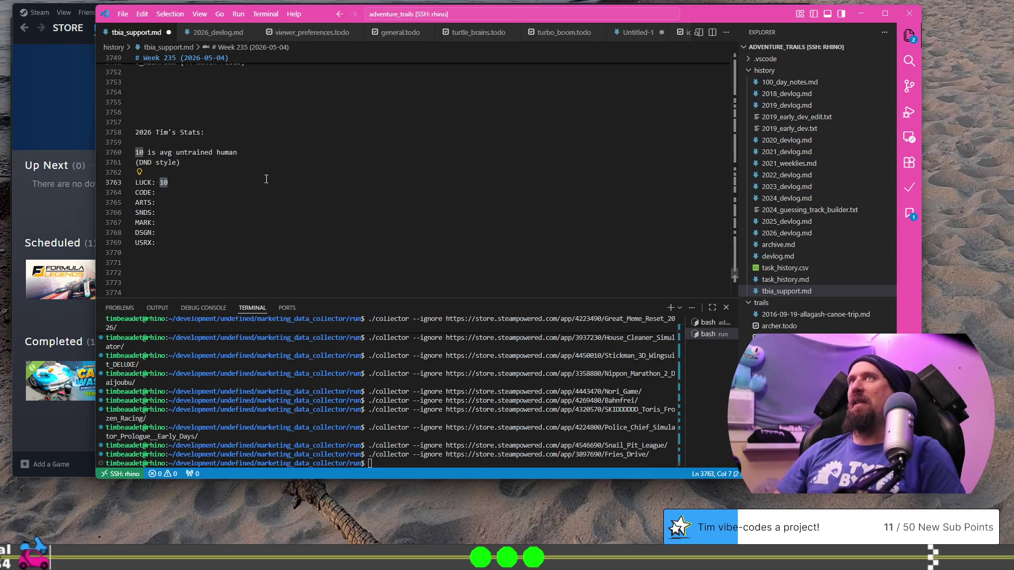
pyautogui.press('Down')
pyautogui.write('10')
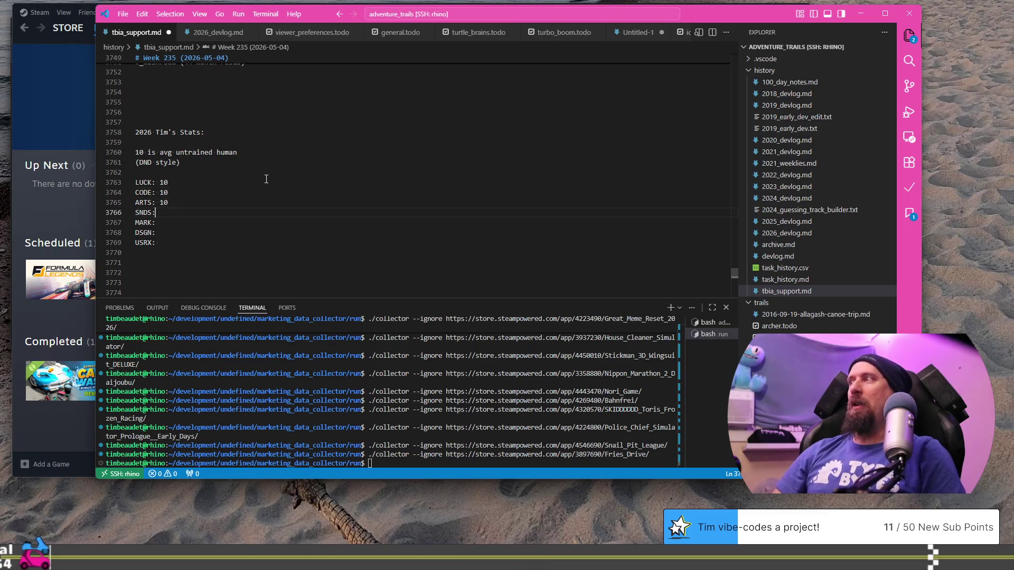
pyautogui.write('10')
pyautogui.press('Down')
pyautogui.write('10')
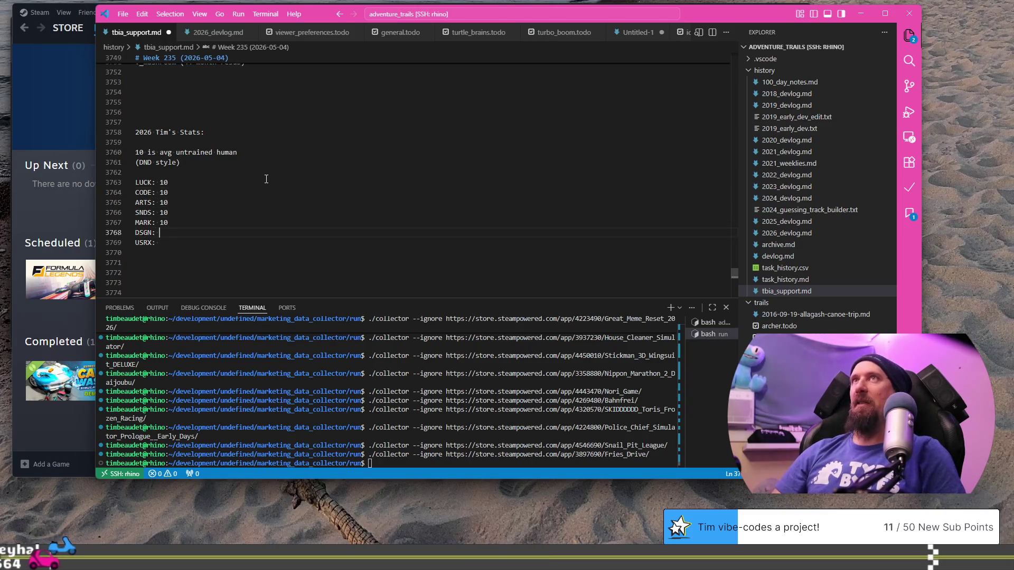
pyautogui.press('Down')
pyautogui.write('10')
pyautogui.hotkey('ctrl', 's')
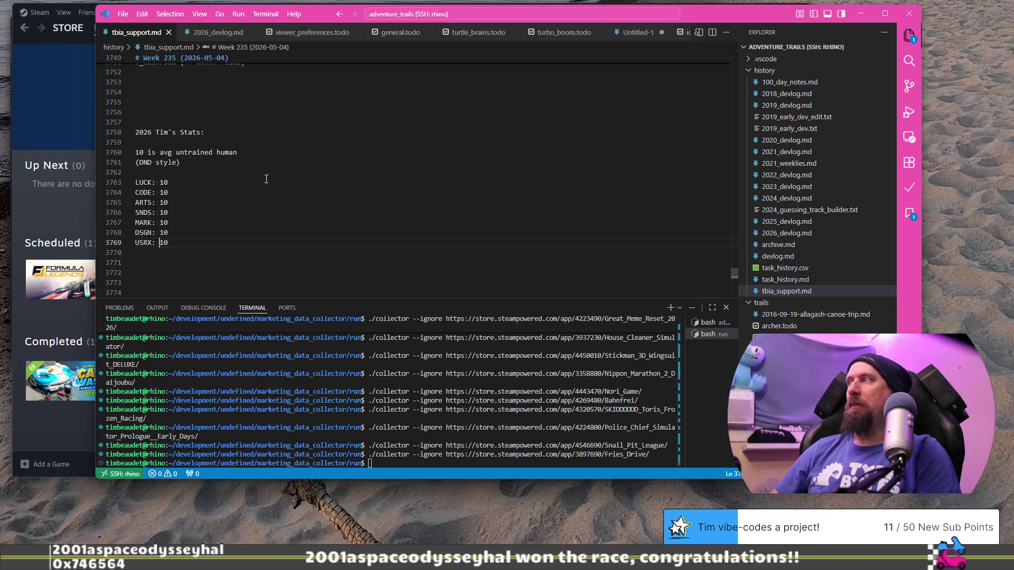
pyautogui.press('Return')
pyautogui.press('Return')
pyautogui.press('Return')
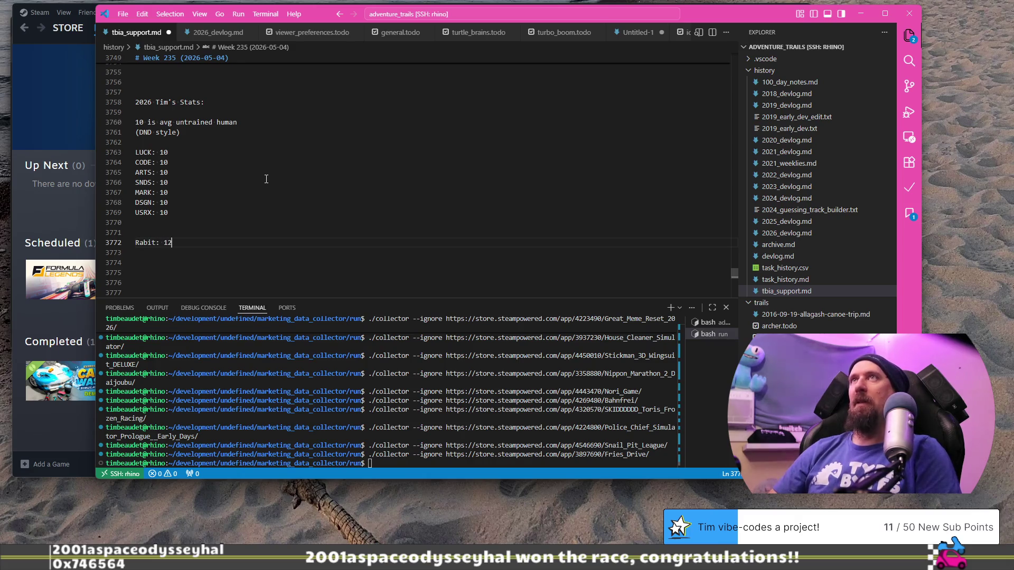
pyautogui.hotkey('alt', 'Tab')
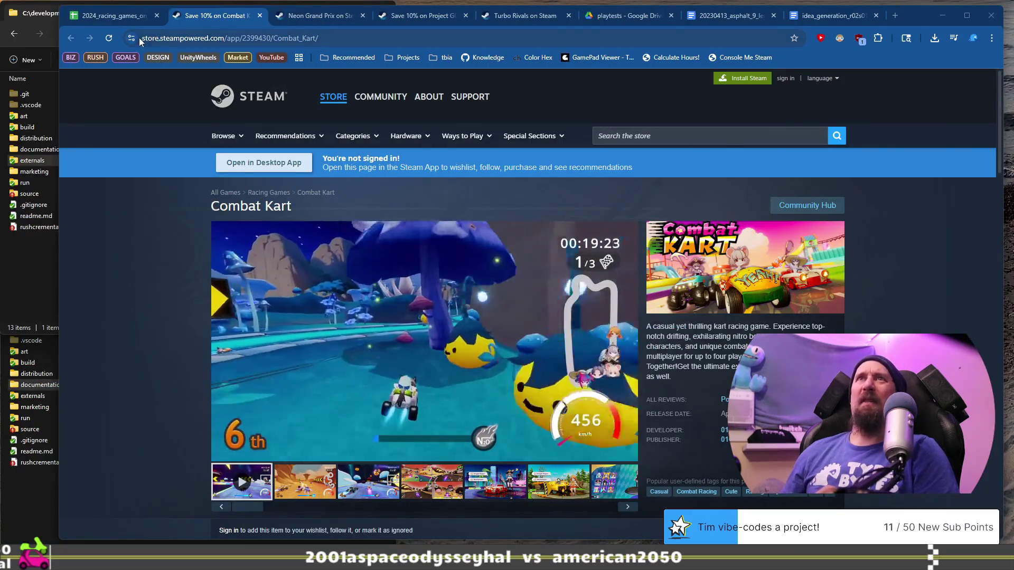
# Select the Combat Kart title cell in the racing sheet, then select the LUCK value in the notes.
pyautogui.click(122, 17)
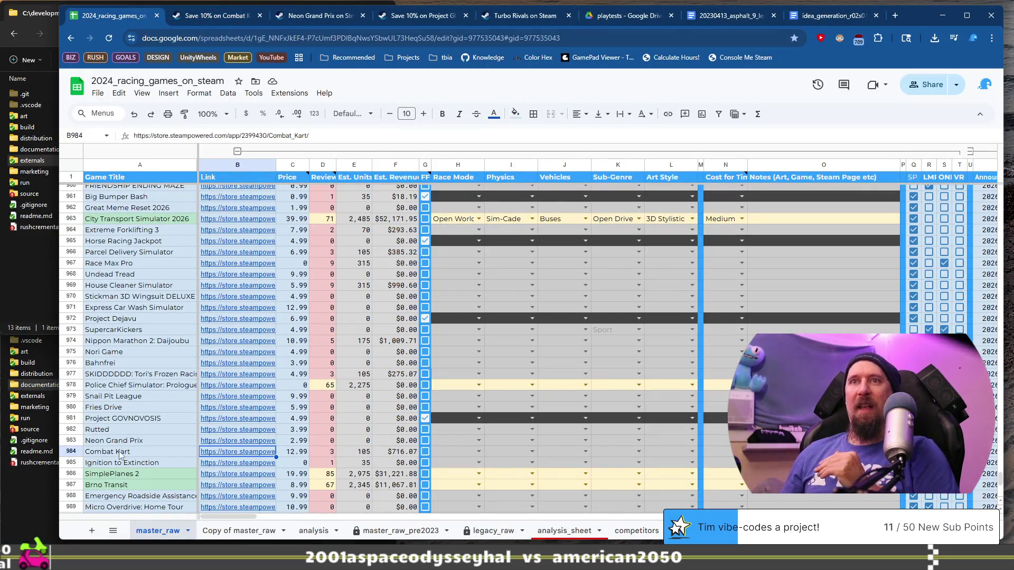
pyautogui.scroll(-3, 148, 413)
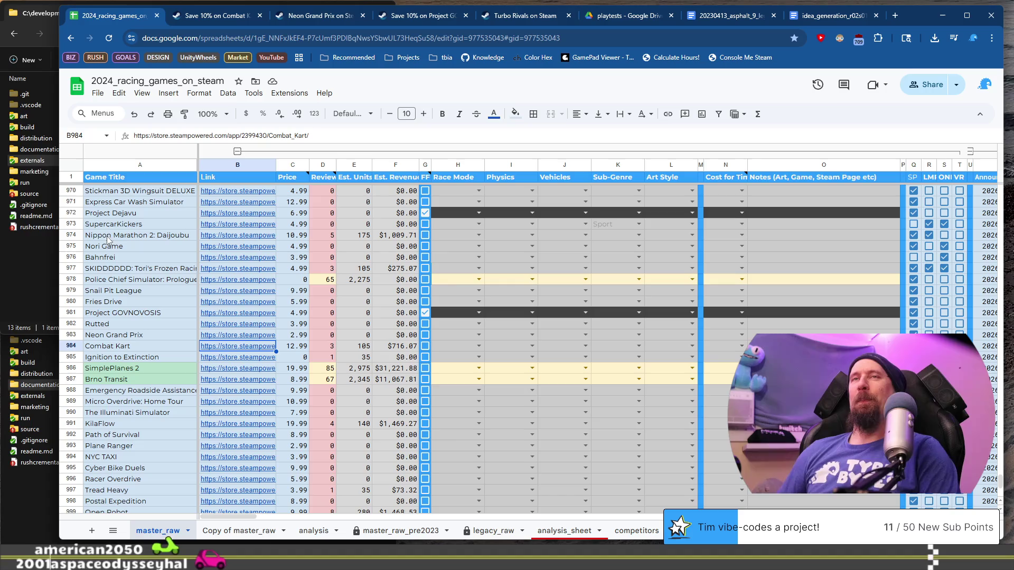
pyautogui.click(151, 344)
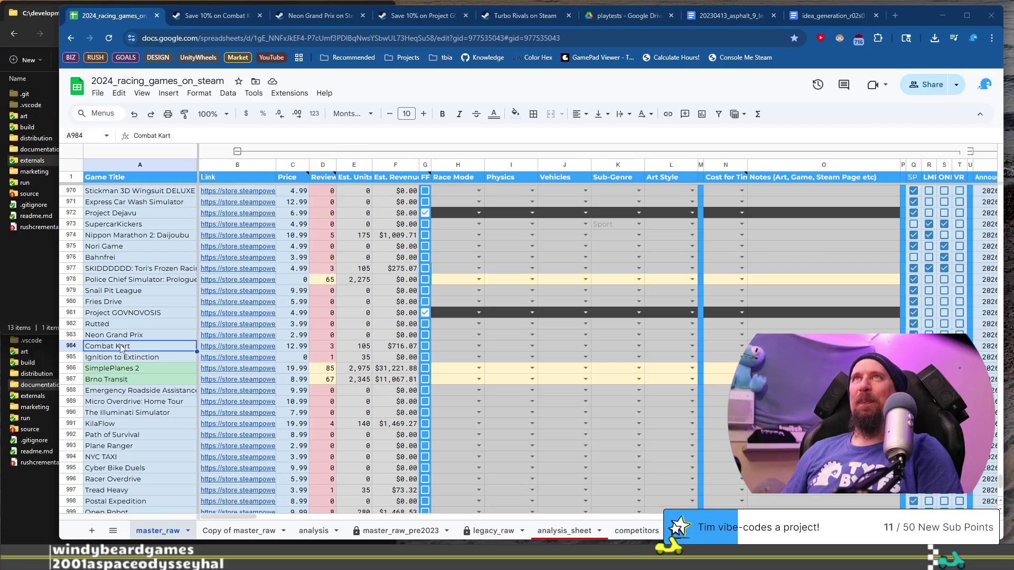
pyautogui.moveTo(237, 212)
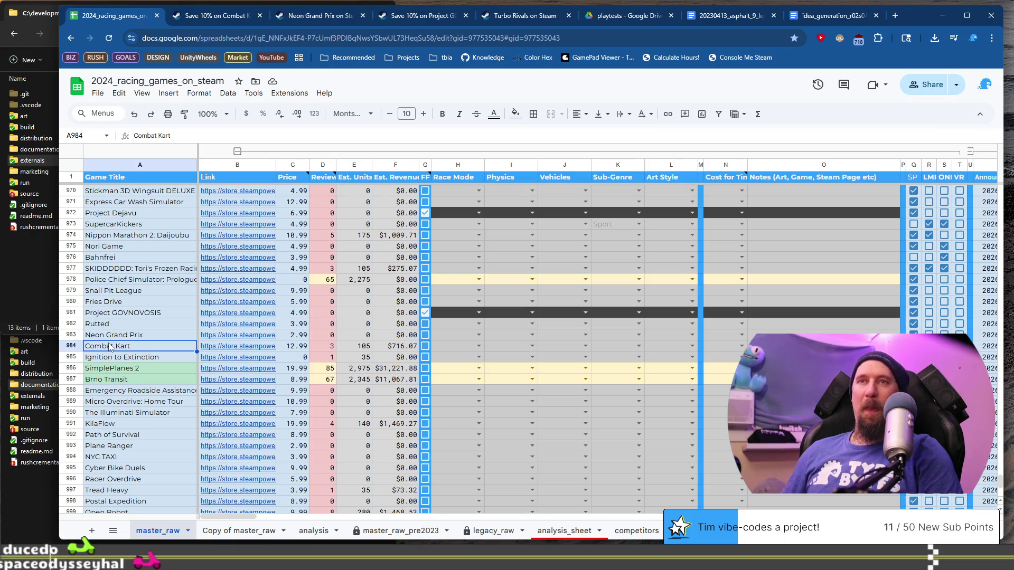
pyautogui.hotkey('alt', 'Tab')
pyautogui.doubleClick(164, 142)
# Change LUCK to 12, then select the Ignition to Extinction title in the sheet.
pyautogui.write('12')
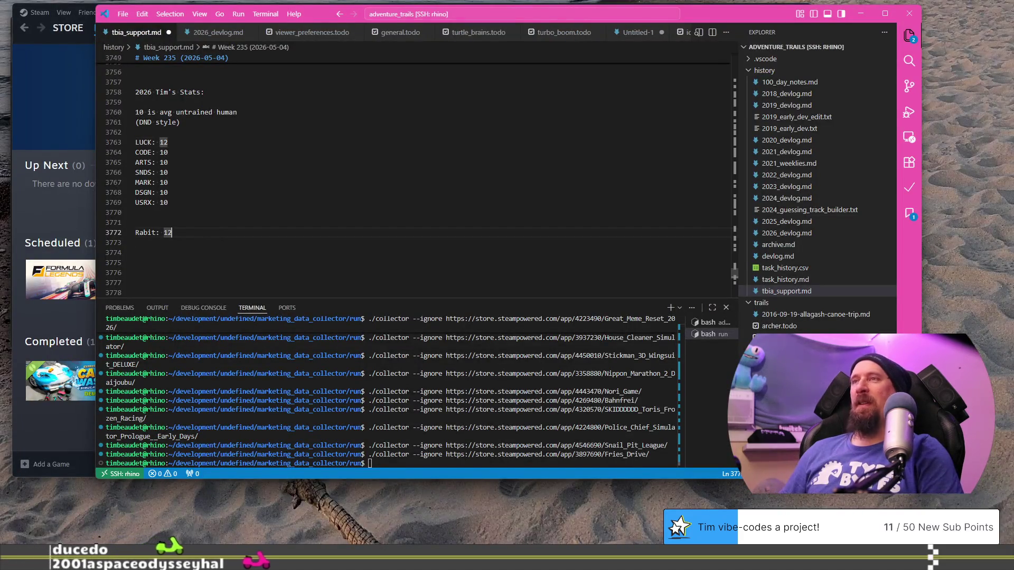
pyautogui.hotkey('alt', 'Tab')
pyautogui.click(140, 357)
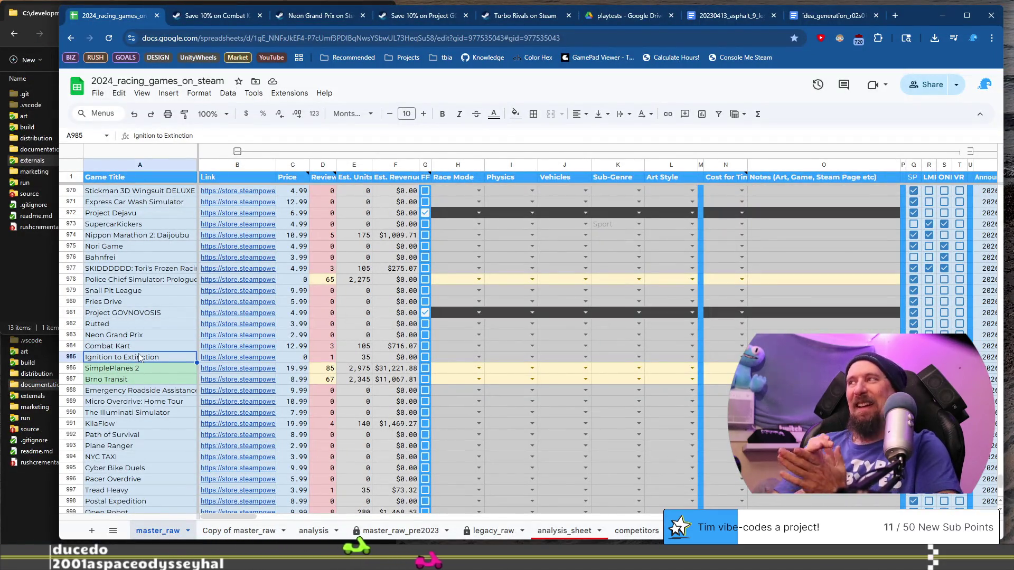
# Add 'Tim: 8' and 'nothingbout' lines to the notes, then return to the racing sheet.
pyautogui.hotkey('alt', 'Tab')
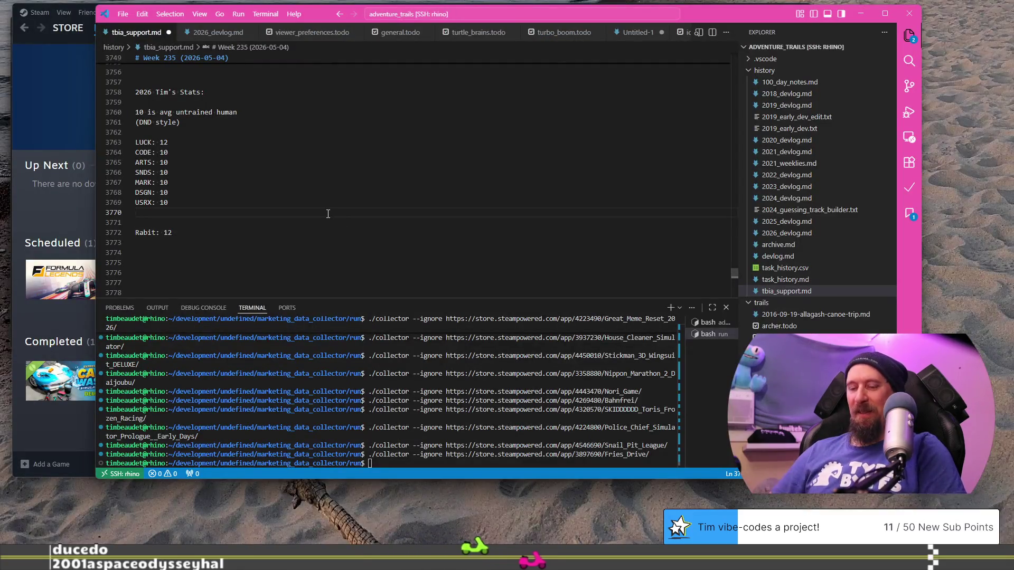
pyautogui.write('Tim: 8')
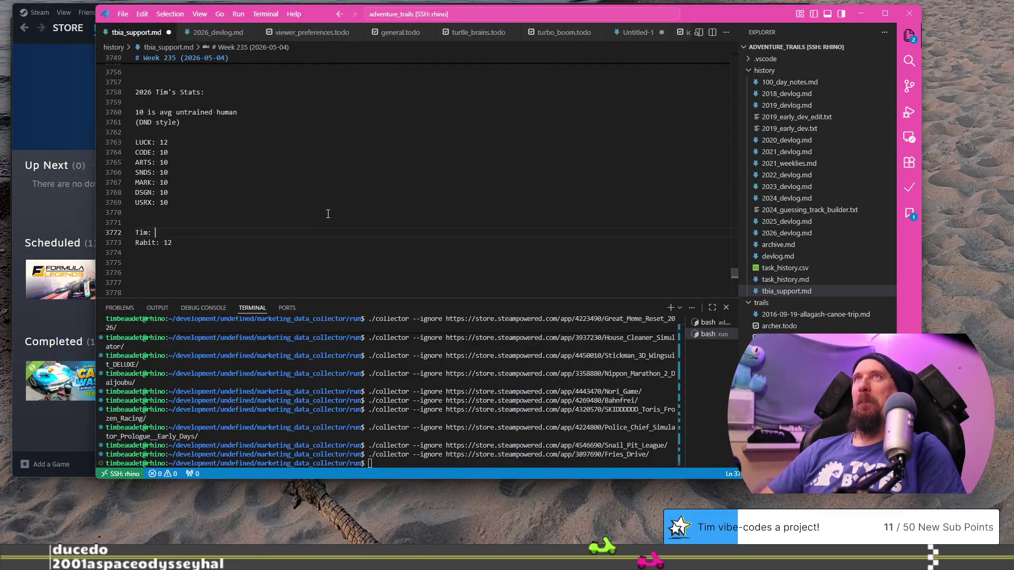
pyautogui.press('Return')
pyautogui.write('n')
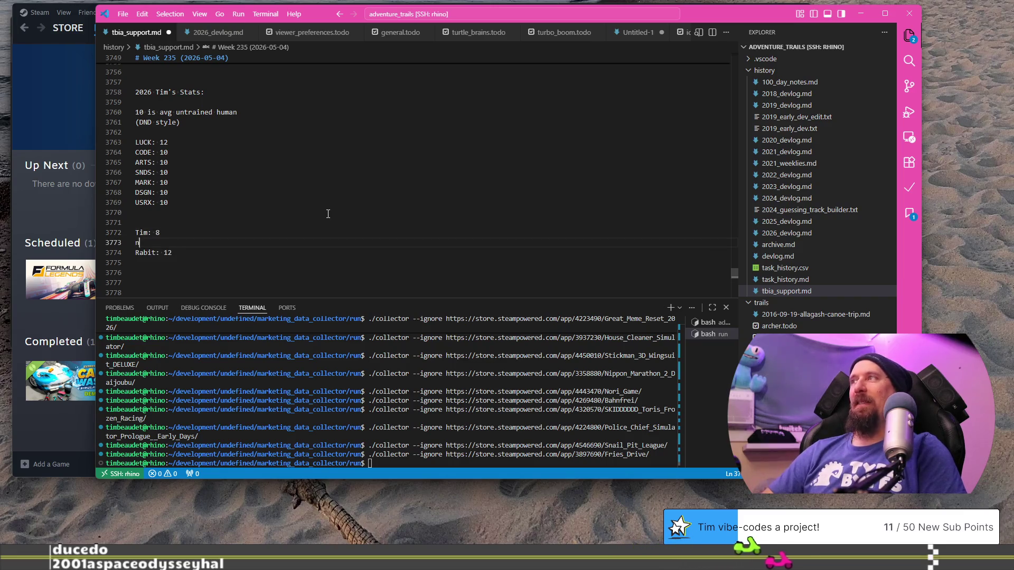
pyautogui.write('othing')
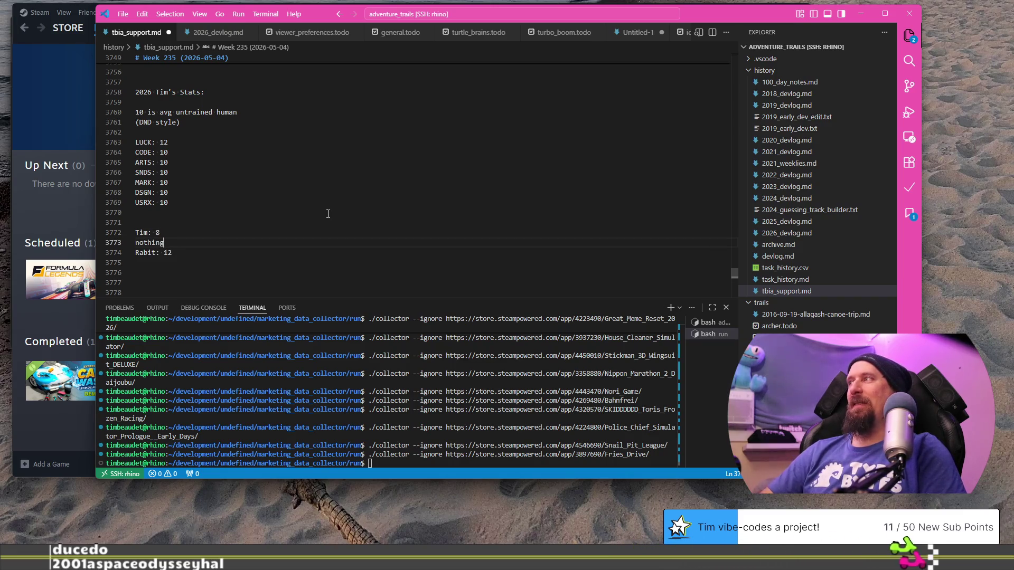
pyautogui.write('bout: 10')
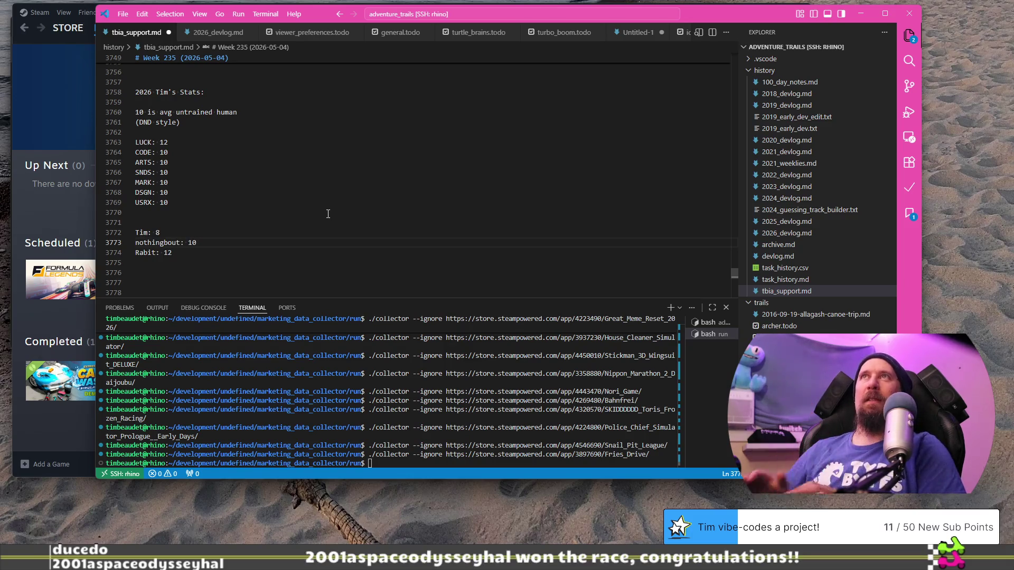
pyautogui.click(273, 134)
pyautogui.write('0')
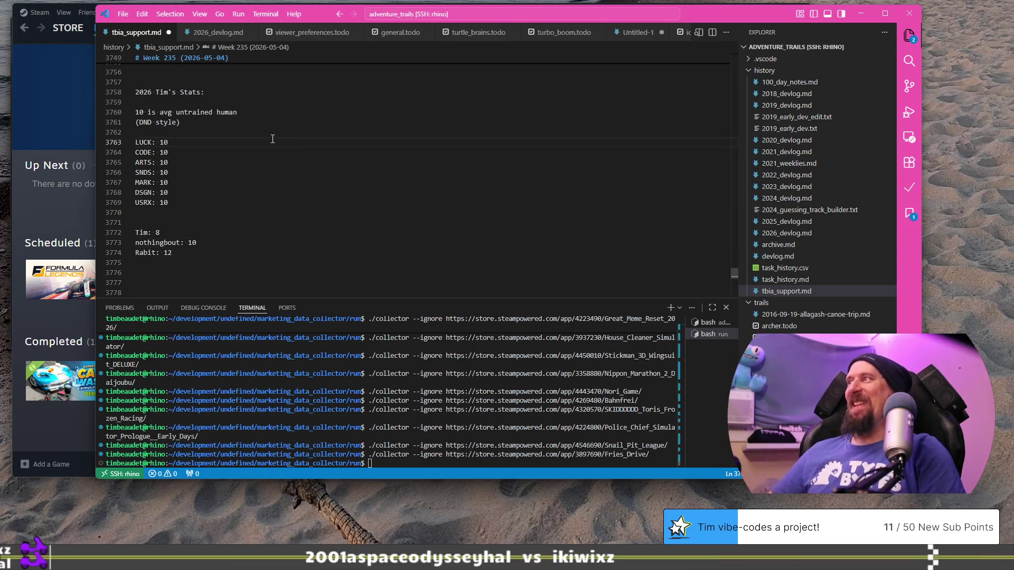
pyautogui.hotkey('alt', 'Tab')
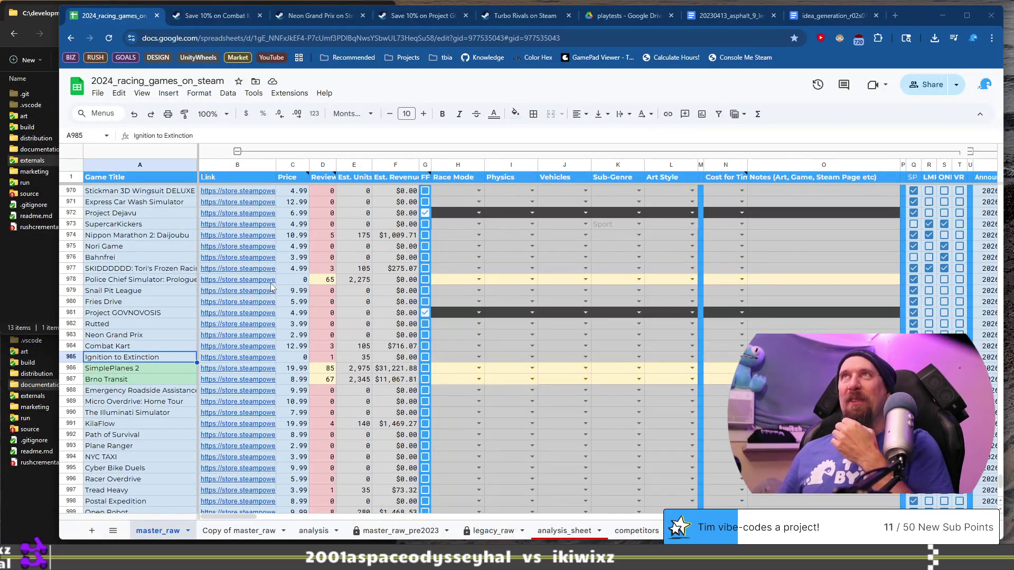
# Select the Combat Kart and Ignition to Extinction rows, then show Ignition to Extinction's Steam link preview.
pyautogui.moveTo(272, 287)
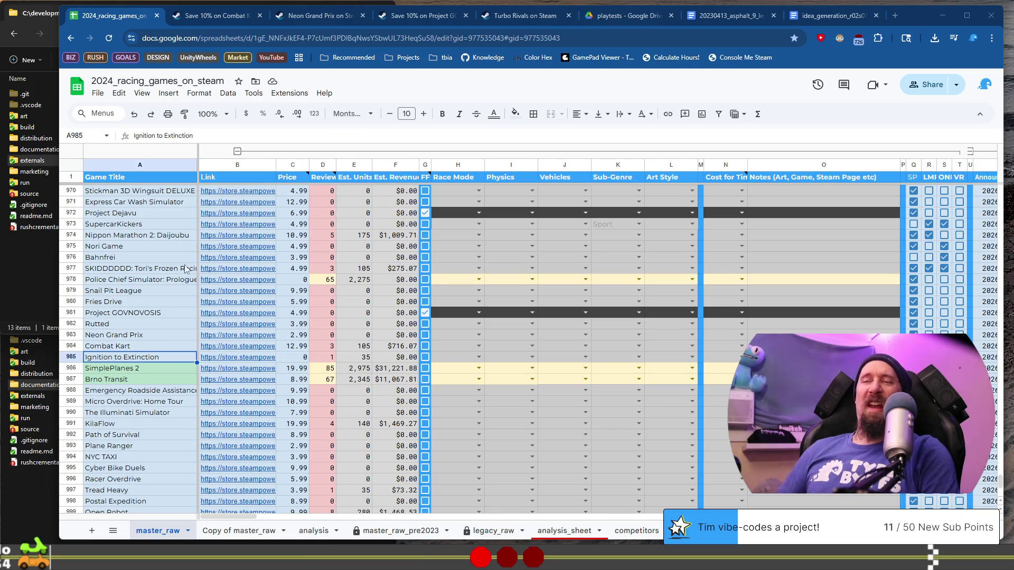
pyautogui.click(155, 348)
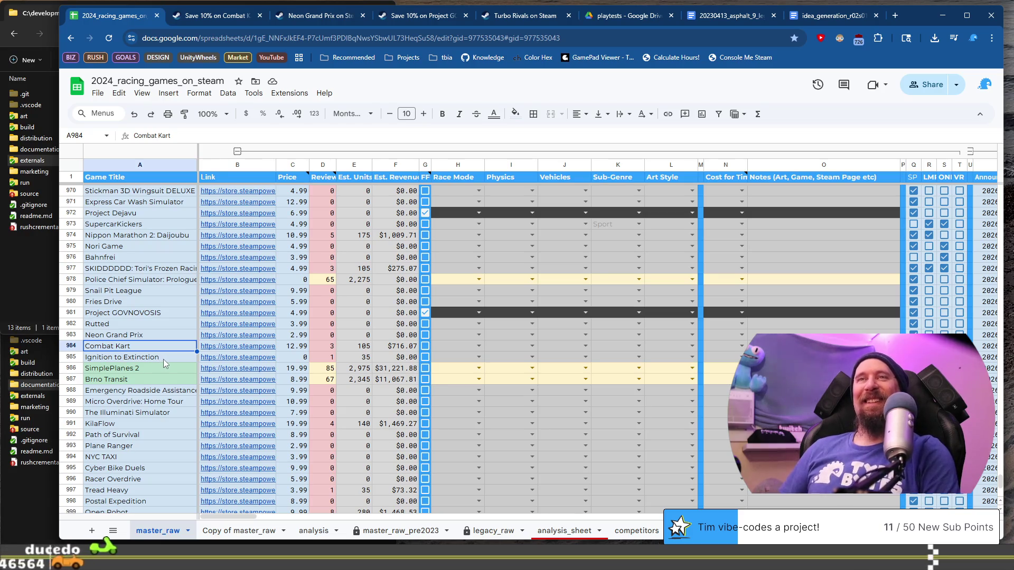
pyautogui.click(165, 356)
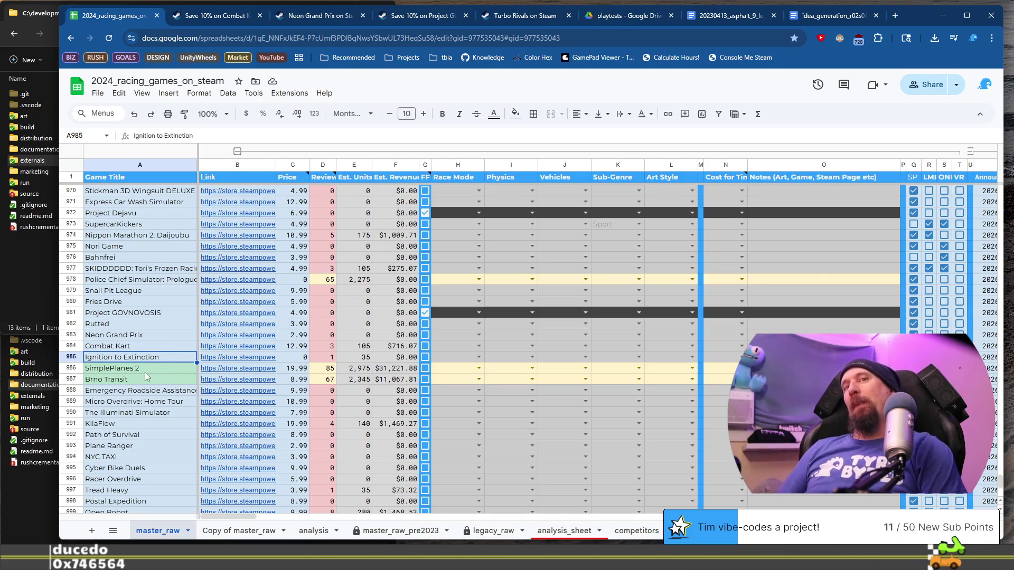
pyautogui.click(236, 358)
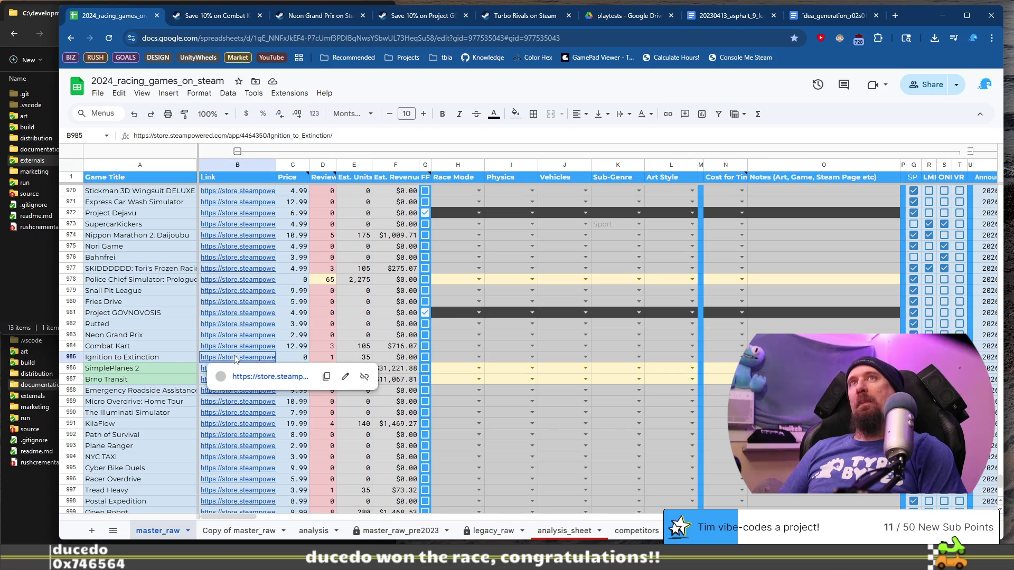
# Open Ignition to Extinction's Steam page and browse its screenshots to the snowy gameplay shot.
pyautogui.click(265, 380)
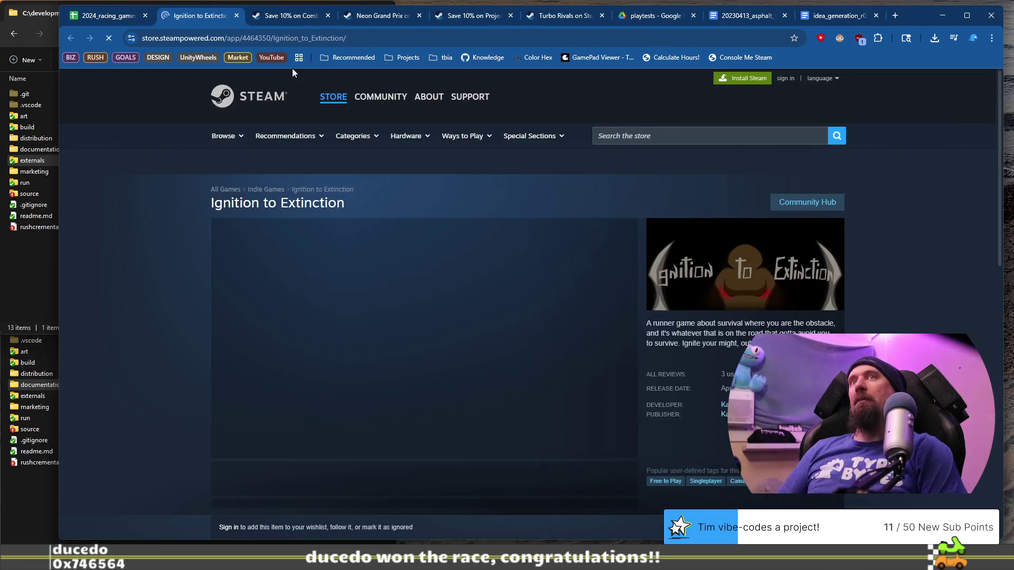
pyautogui.scroll(-3, 541, 256)
pyautogui.click(362, 374)
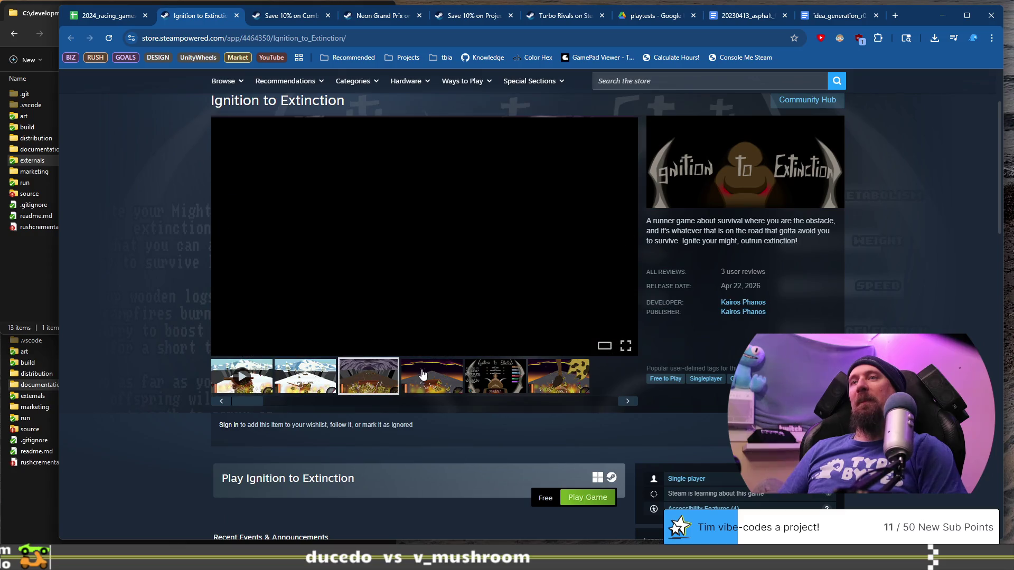
pyautogui.click(432, 376)
pyautogui.click(494, 375)
pyautogui.click(542, 379)
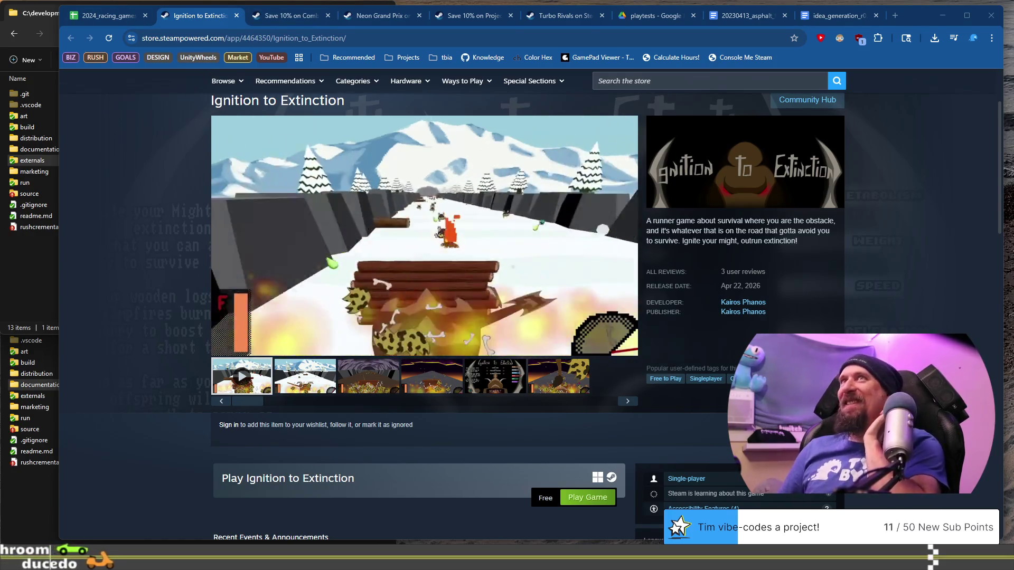
# Close the Ignition to Extinction page and add its store URL via './collector --ignore'.
pyautogui.click(98, 19)
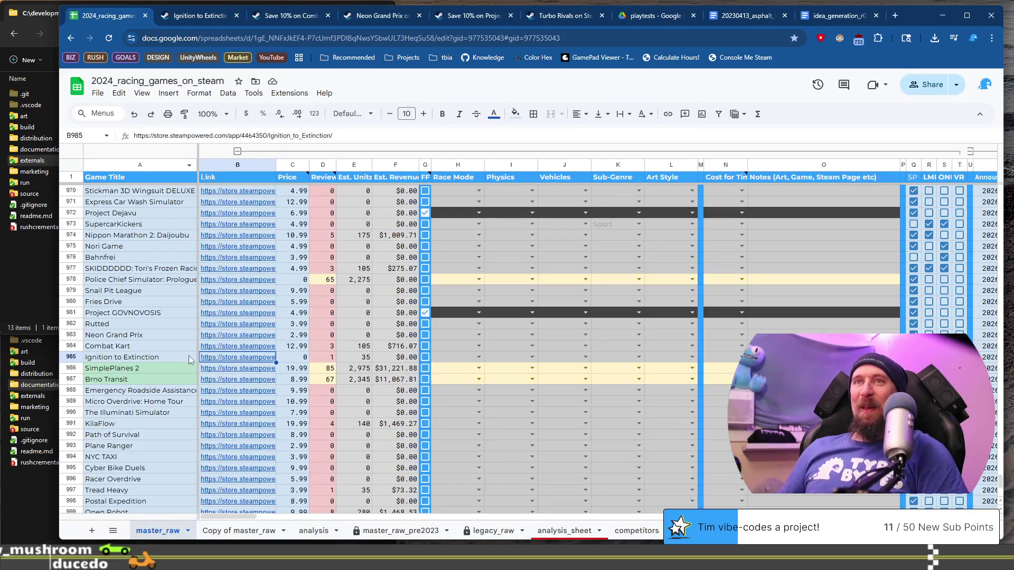
pyautogui.click(227, 16)
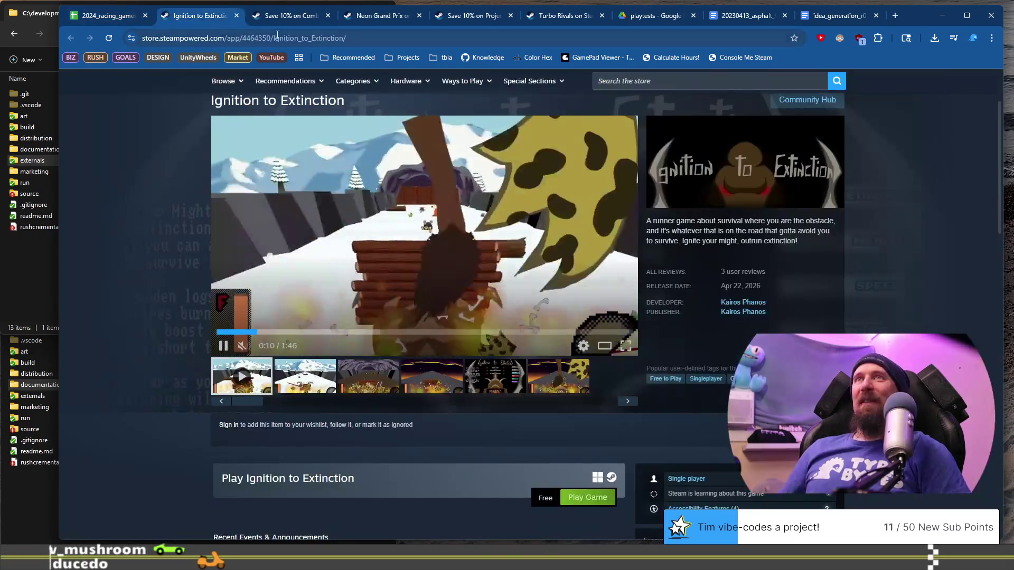
pyautogui.click(236, 16)
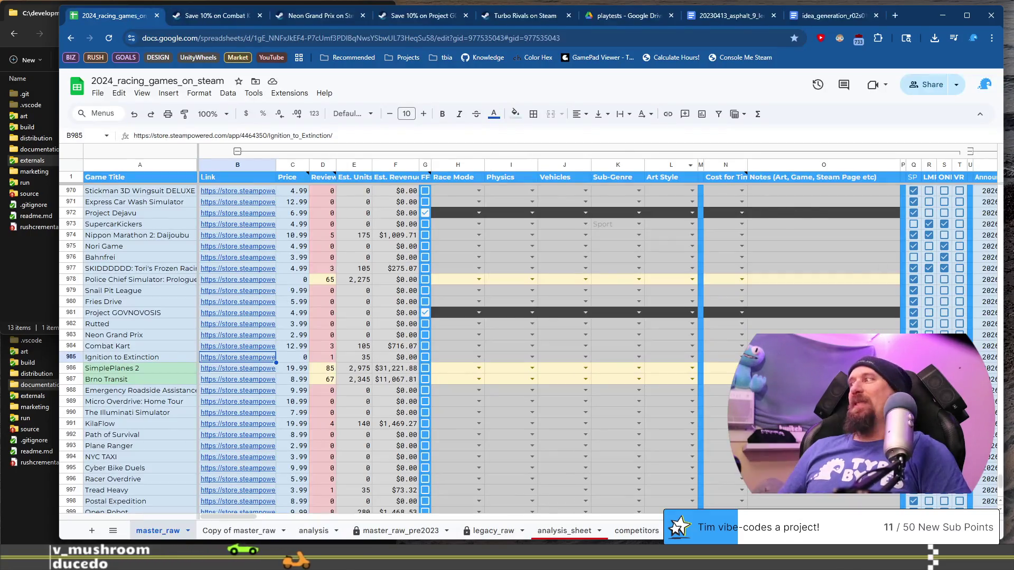
pyautogui.hotkey('alt', 'Tab')
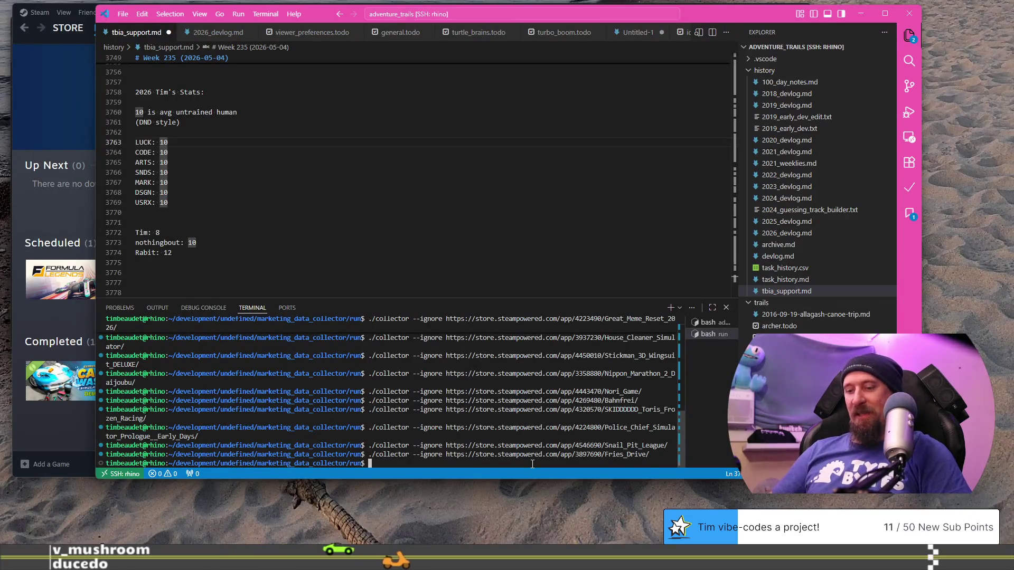
pyautogui.write('./collector --ignore https://store.steampowered.com/app/4464350/Ignition_to_Extinction/')
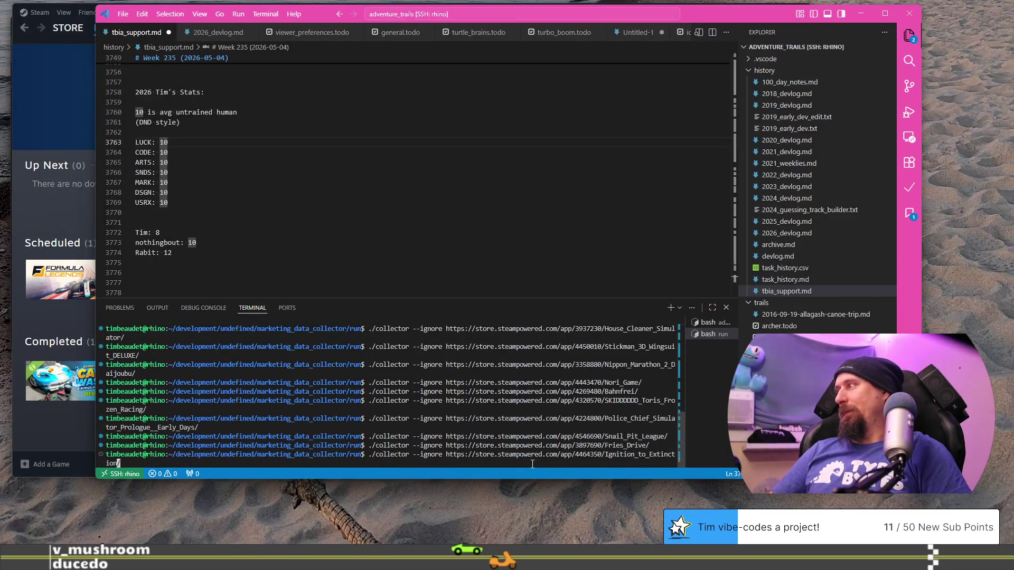
pyautogui.press('Return')
pyautogui.hotkey('alt', 'Tab')
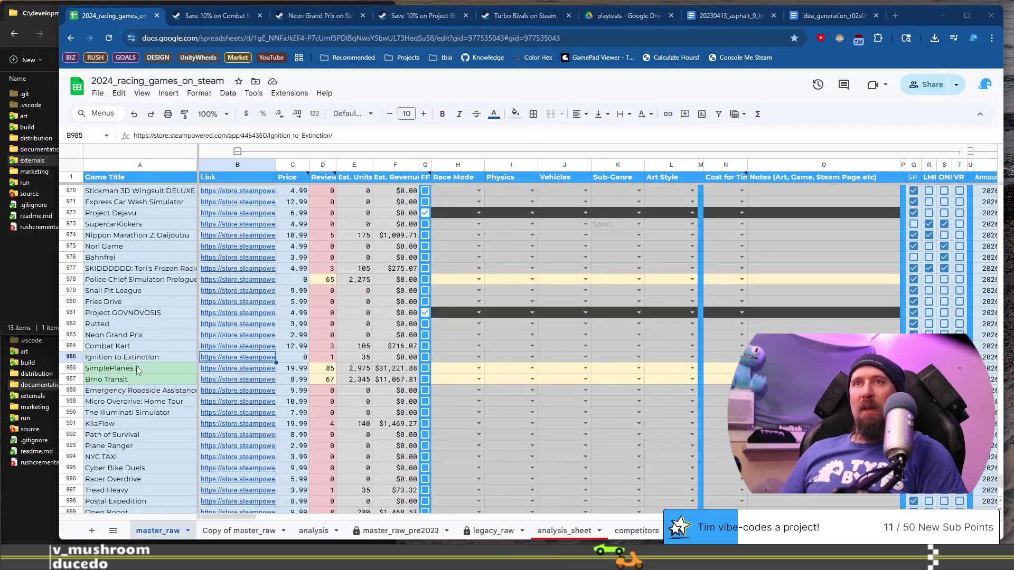
# Open SimplePlanes 2's Steam store page from its link in row 986.
pyautogui.click(136, 368)
pyautogui.click(238, 368)
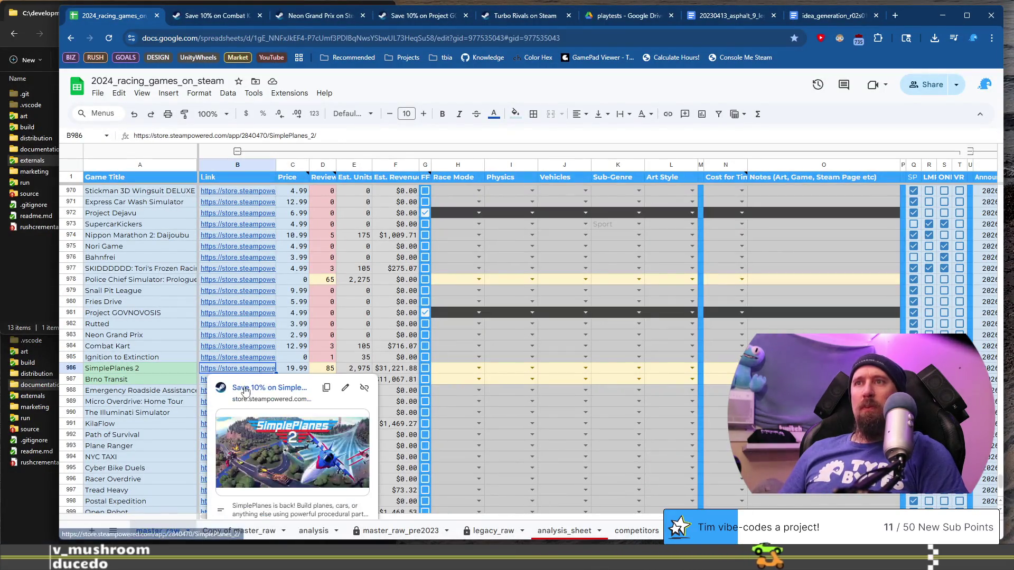
pyautogui.click(245, 389)
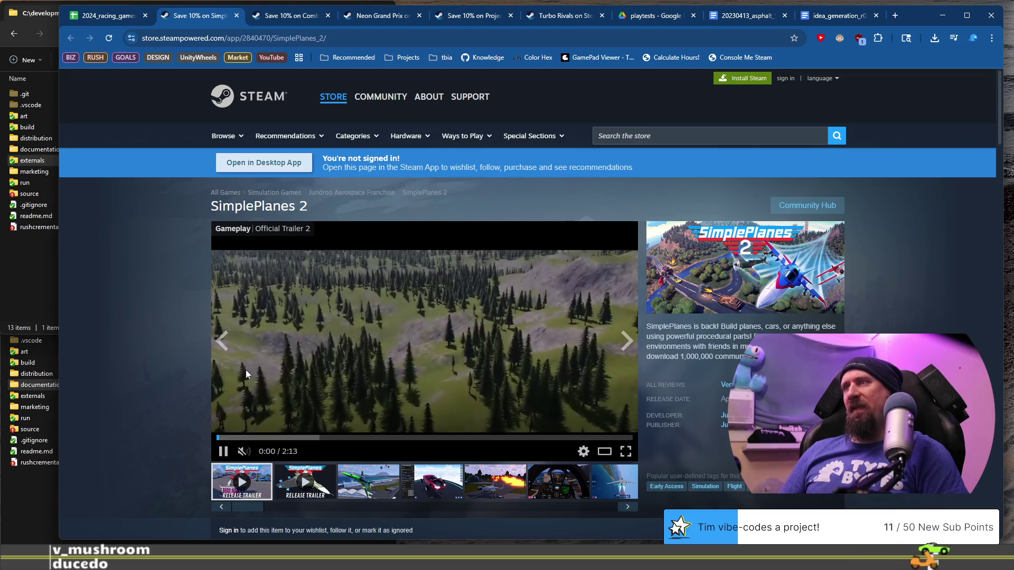
pyautogui.click(285, 437)
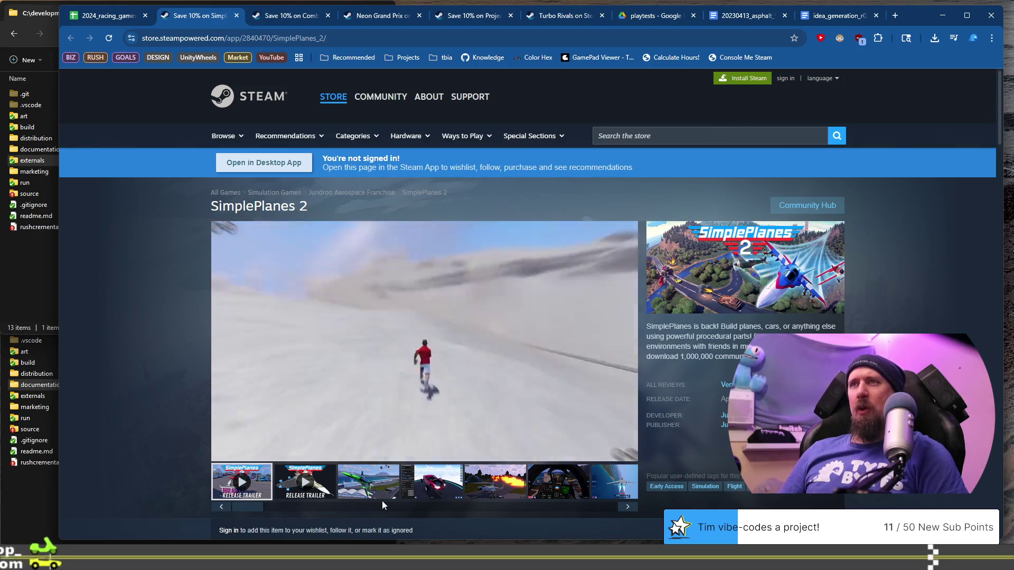
pyautogui.scroll(-9, 366, 458)
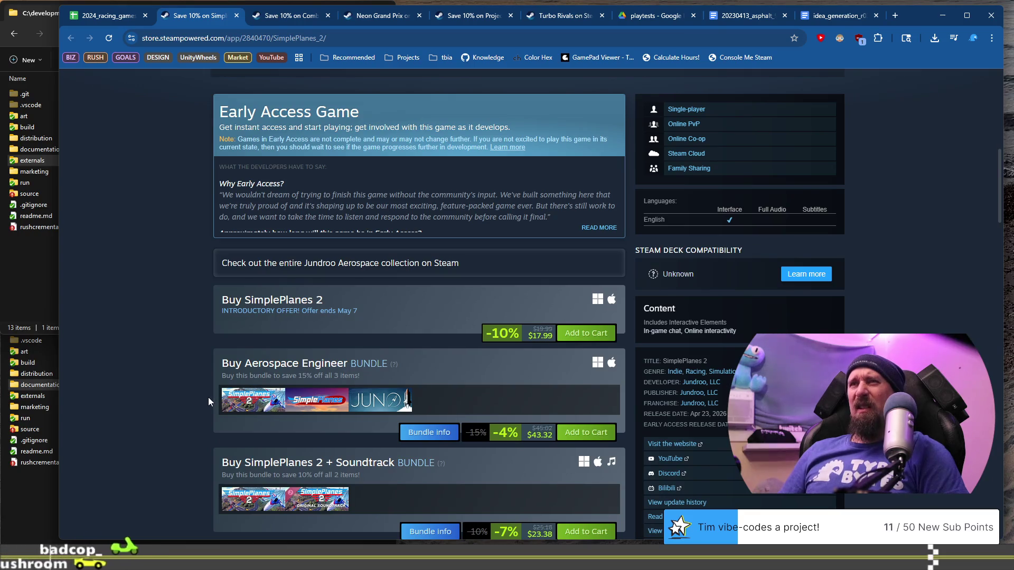
pyautogui.scroll(3, 208, 397)
pyautogui.scroll(1, 208, 397)
pyautogui.click(391, 216)
pyautogui.scroll(3, 230, 330)
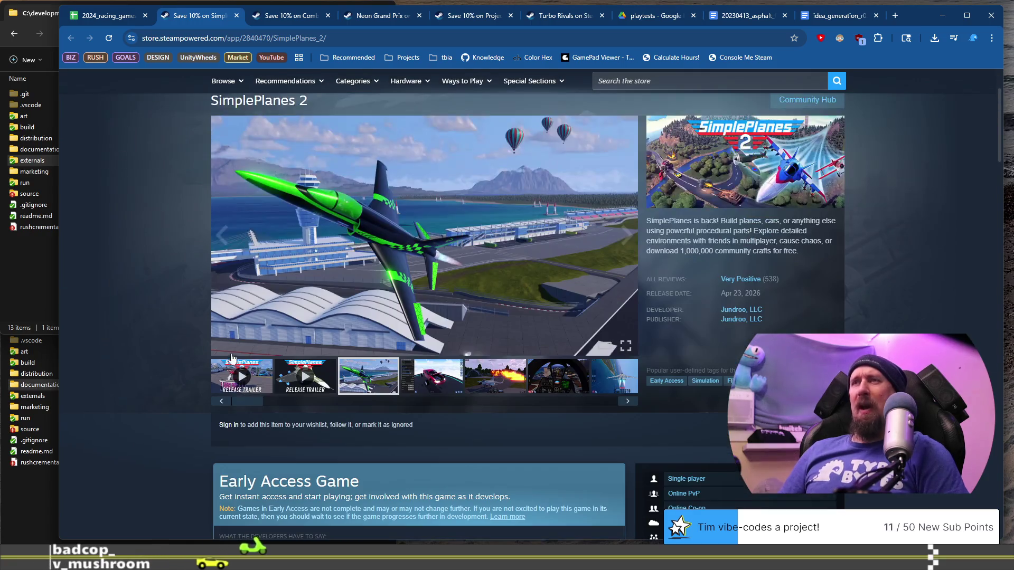
pyautogui.click(478, 385)
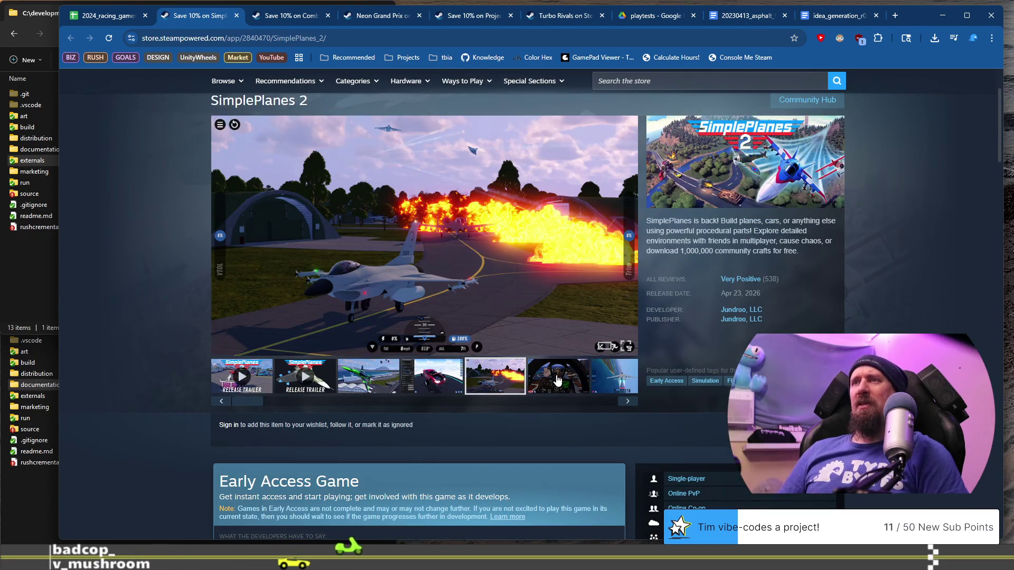
pyautogui.click(544, 387)
pyautogui.click(601, 391)
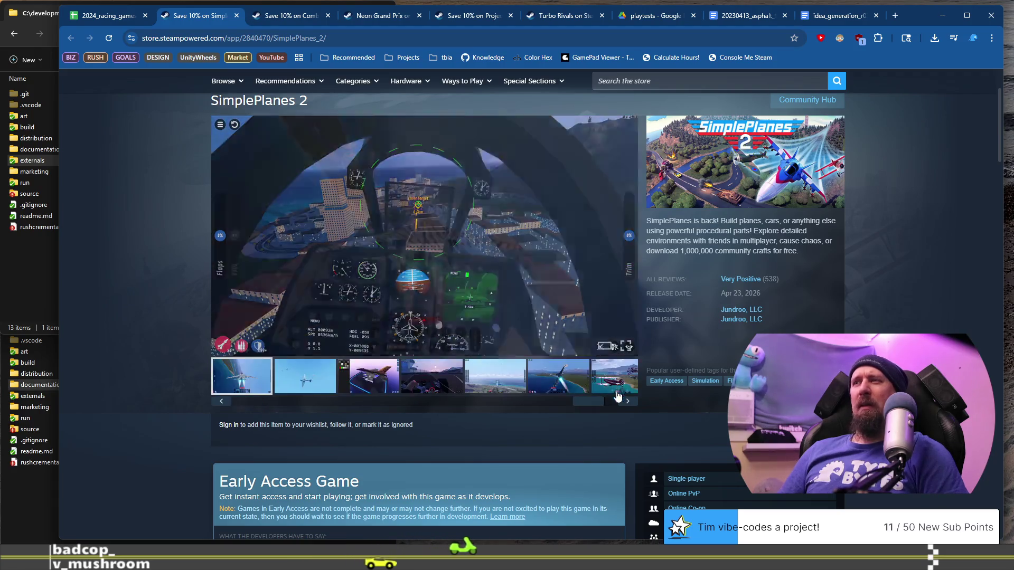
pyautogui.click(628, 402)
pyautogui.click(631, 406)
pyautogui.click(631, 405)
pyautogui.click(631, 405)
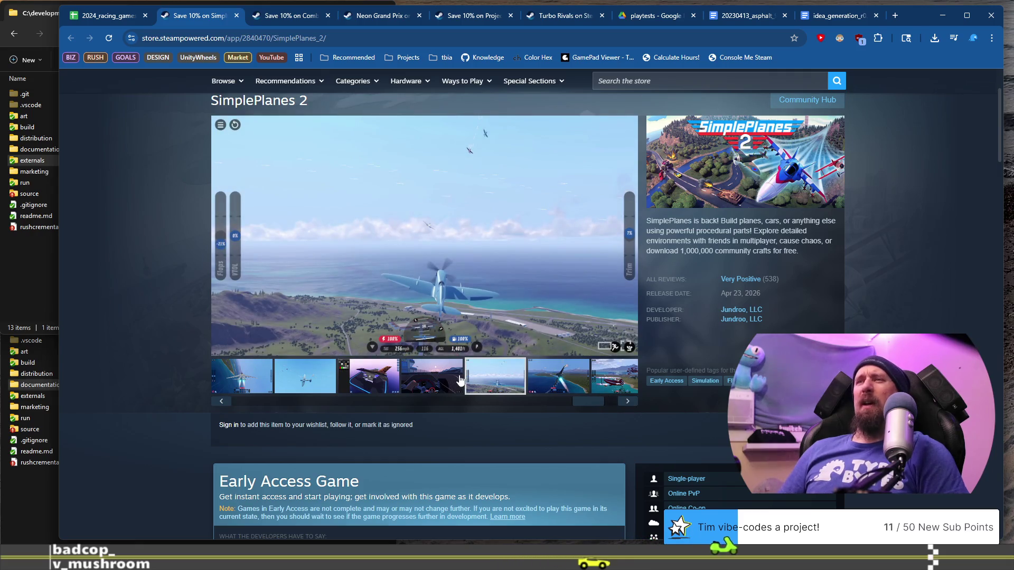
pyautogui.click(459, 378)
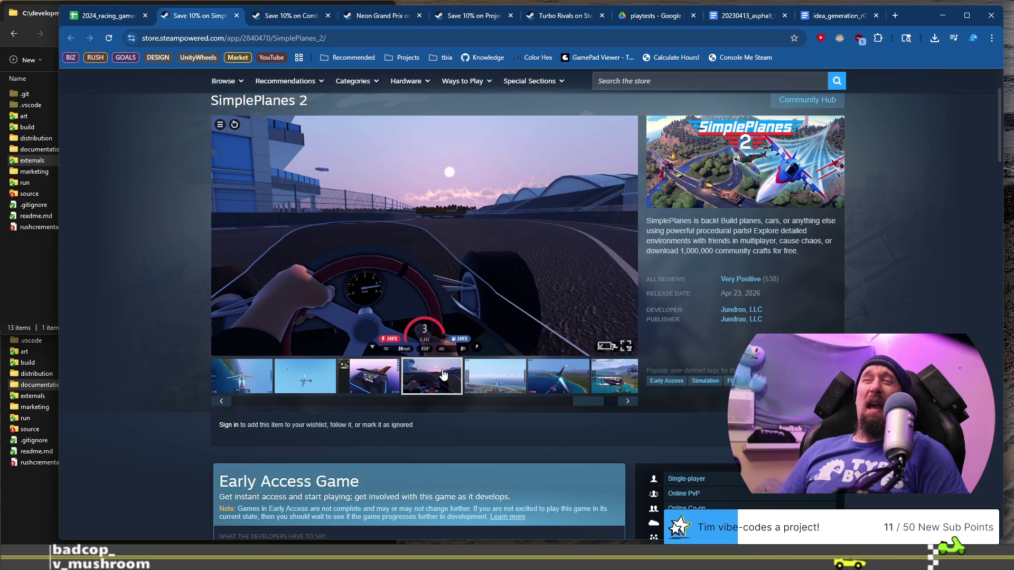
pyautogui.click(483, 381)
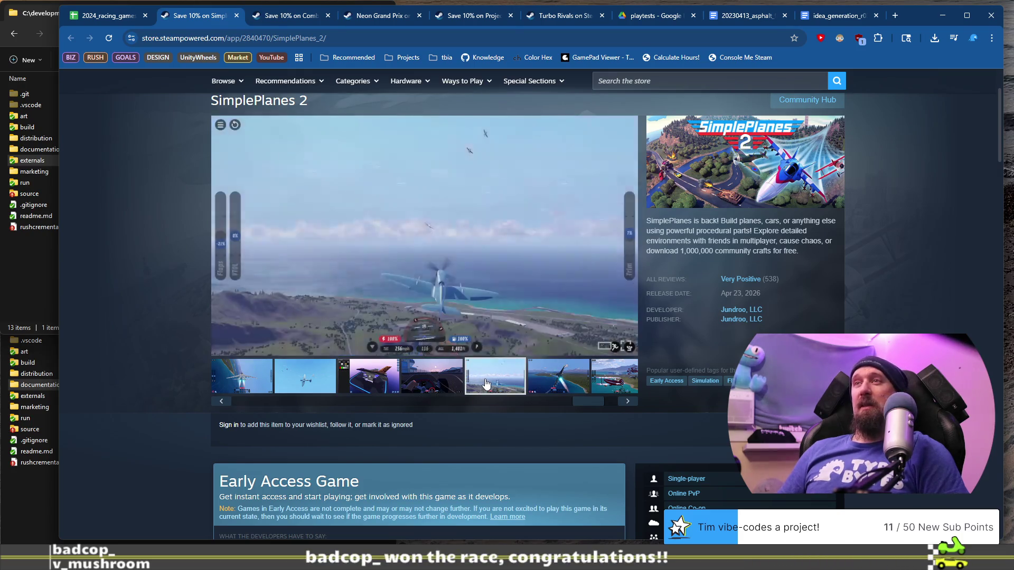
pyautogui.click(549, 379)
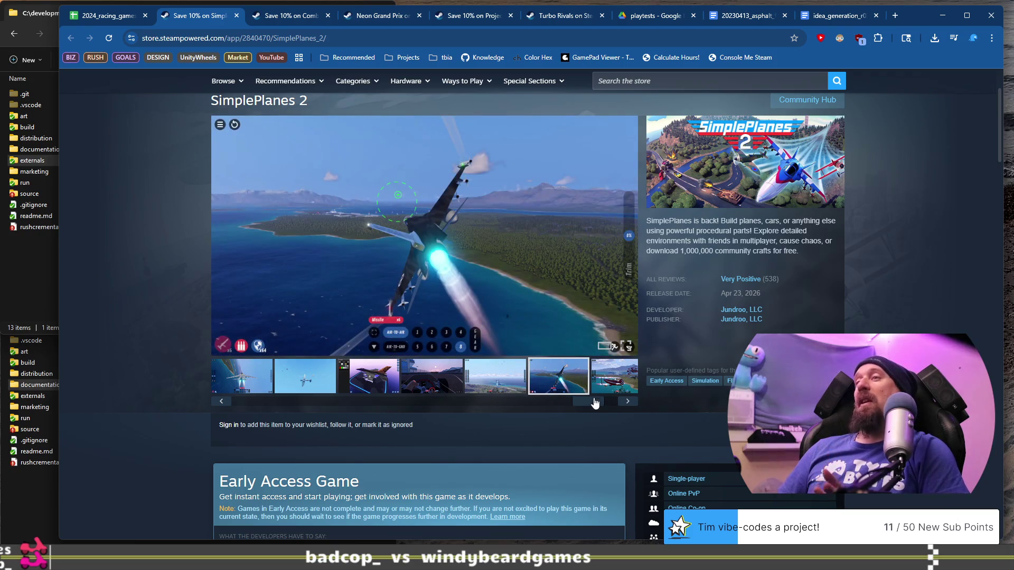
pyautogui.moveTo(600, 405); pyautogui.dragTo(239, 405)
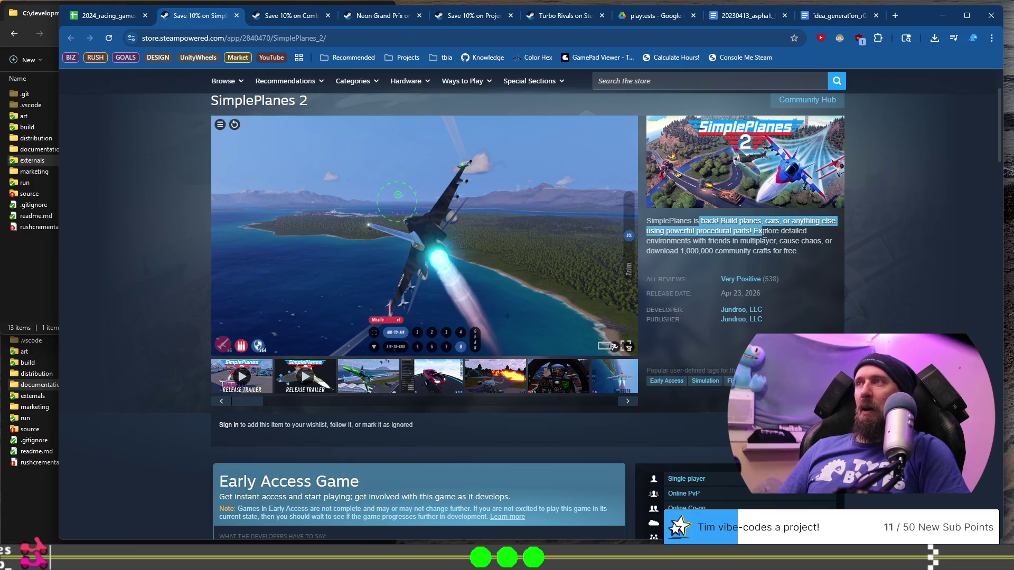
pyautogui.moveTo(760, 248); pyautogui.dragTo(769, 246)
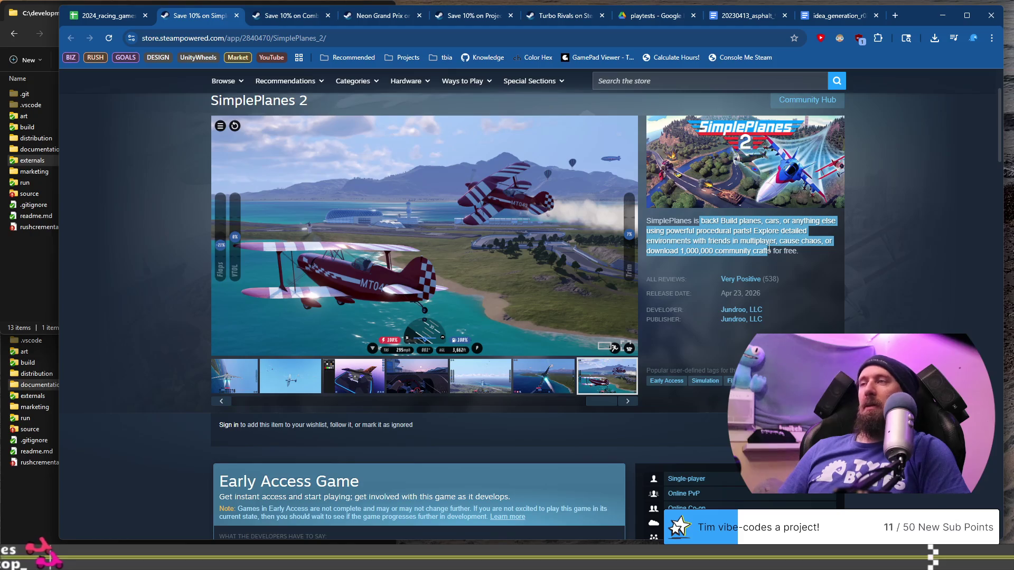
# Highlight part of SimplePlanes 2's description, scroll the page, then return to the racing games sheet.
pyautogui.moveTo(768, 248); pyautogui.dragTo(790, 250)
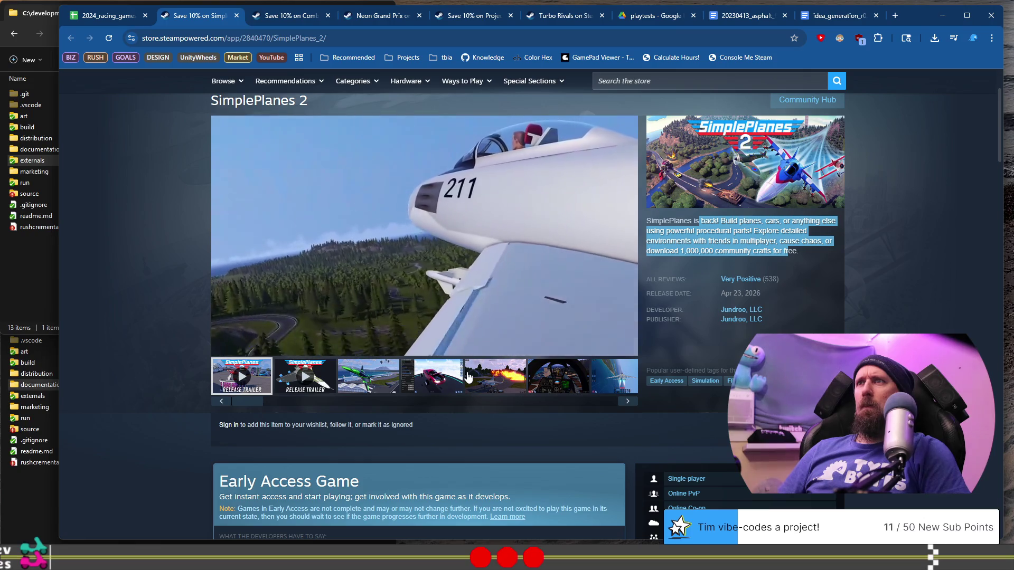
pyautogui.scroll(-5, 467, 376)
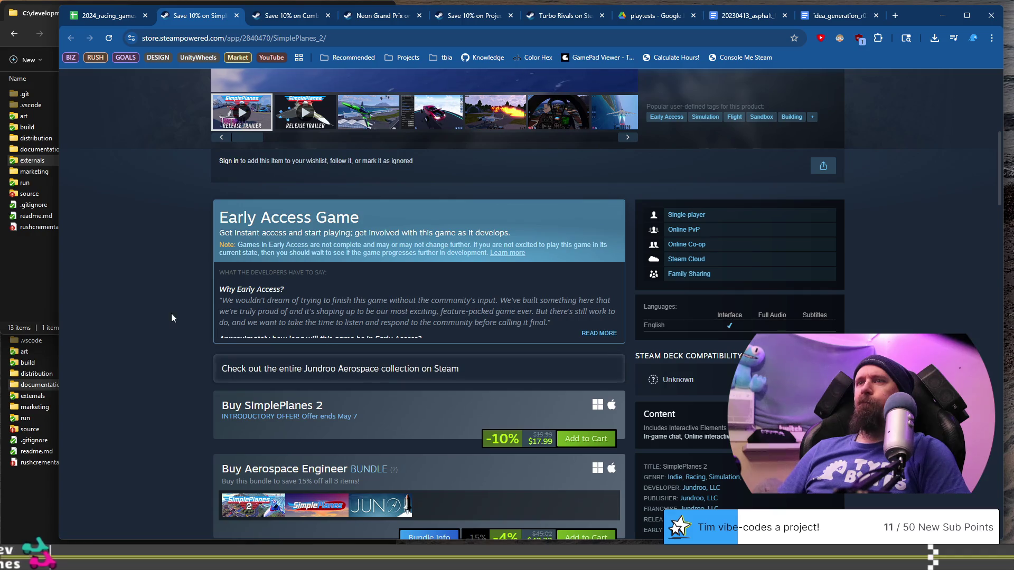
pyautogui.scroll(5, 171, 312)
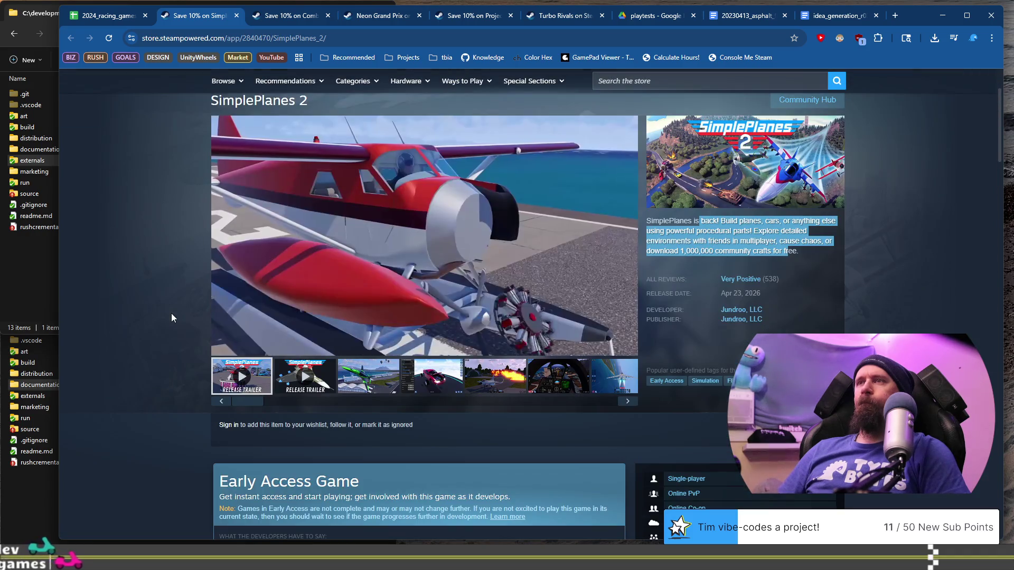
pyautogui.click(97, 14)
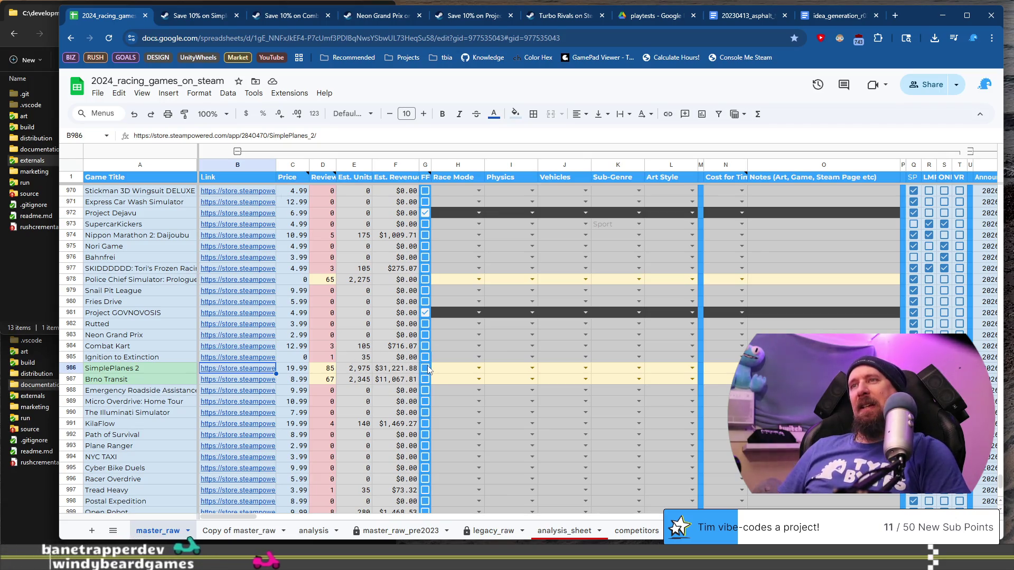
# Set SimplePlanes 2's Race Mode to Open World and Physics to Sim-Cade.
pyautogui.click(470, 374)
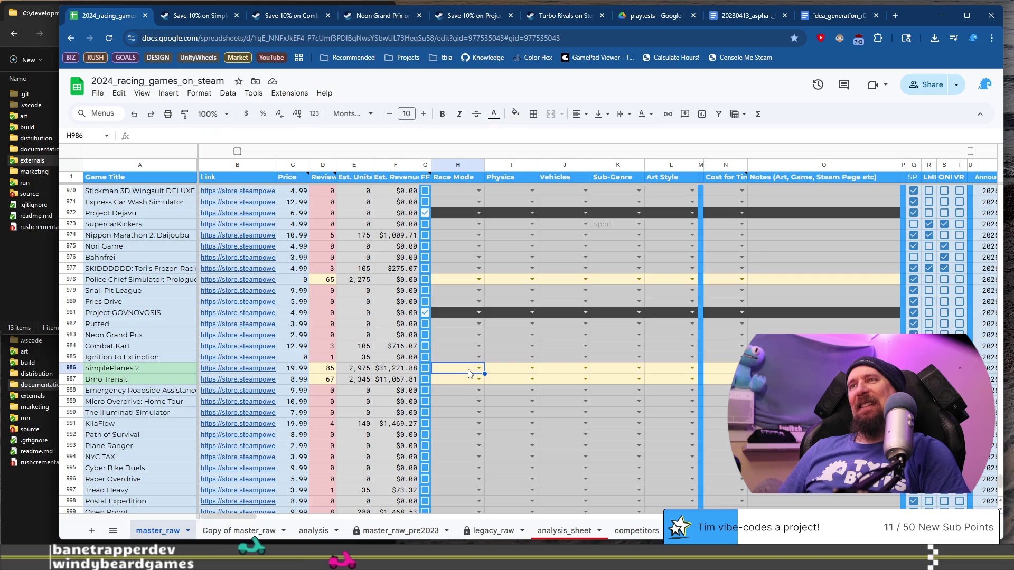
pyautogui.click(478, 368)
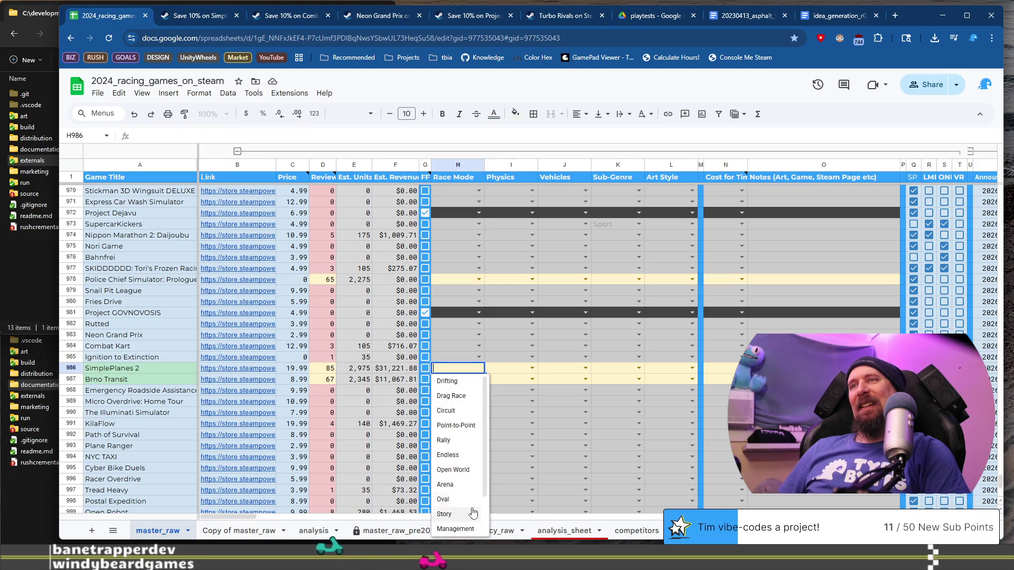
pyautogui.scroll(-2, 473, 511)
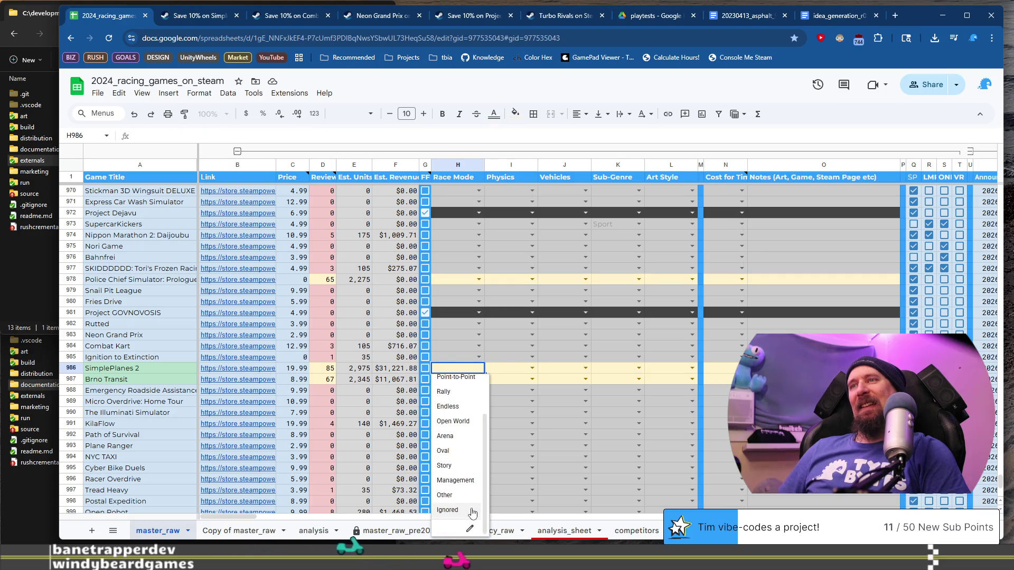
pyautogui.click(454, 421)
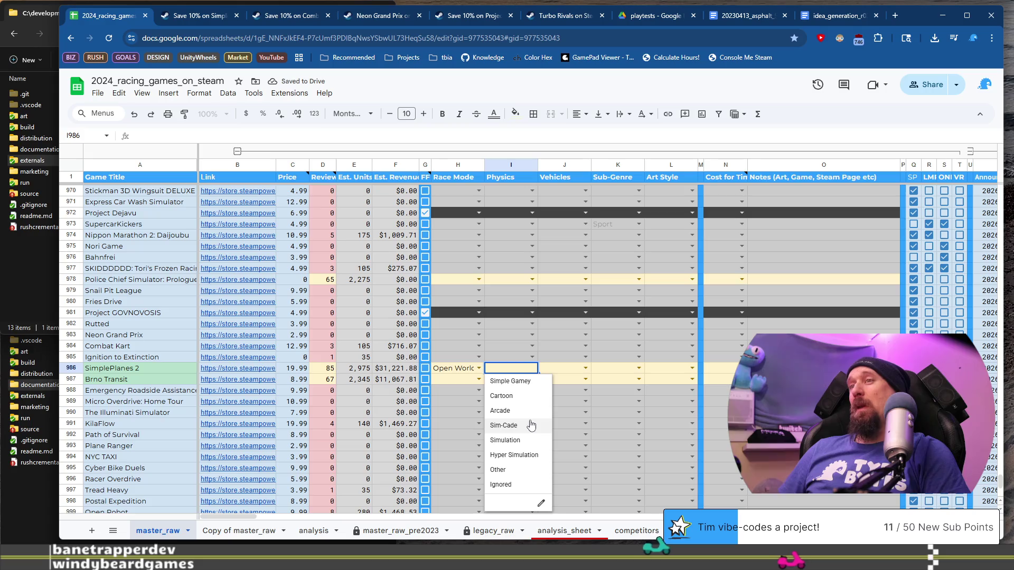
pyautogui.click(530, 426)
# Set its Vehicles to Plane/Jet and Sub-Genre to Building / Crafting, then return to its Steam page.
pyautogui.click(585, 368)
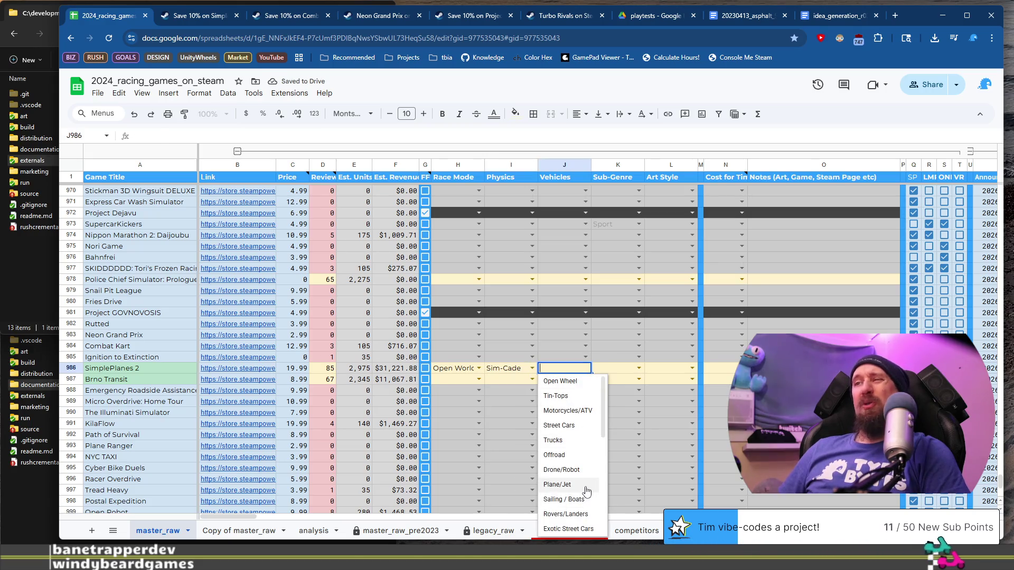
pyautogui.click(587, 487)
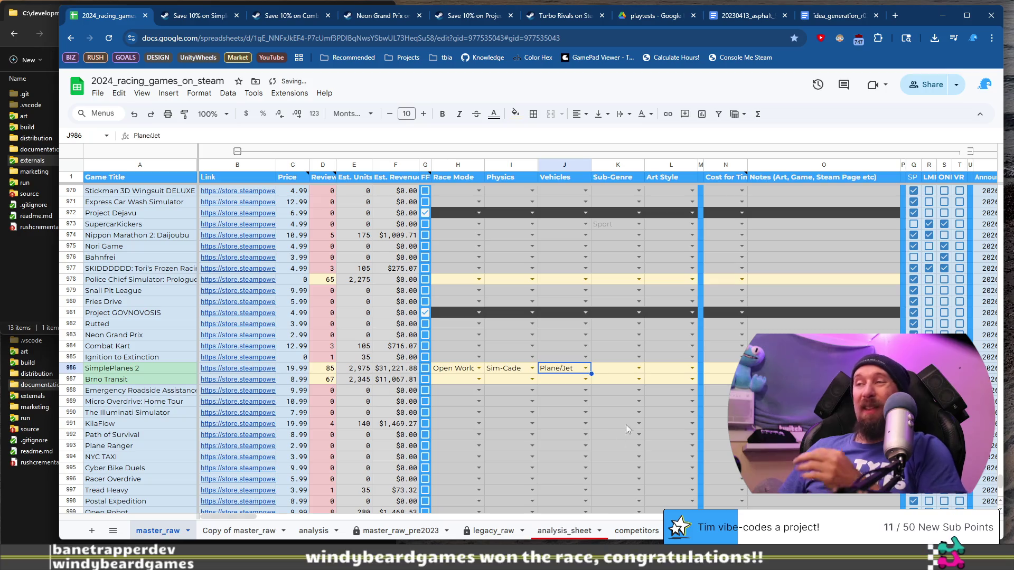
pyautogui.click(639, 368)
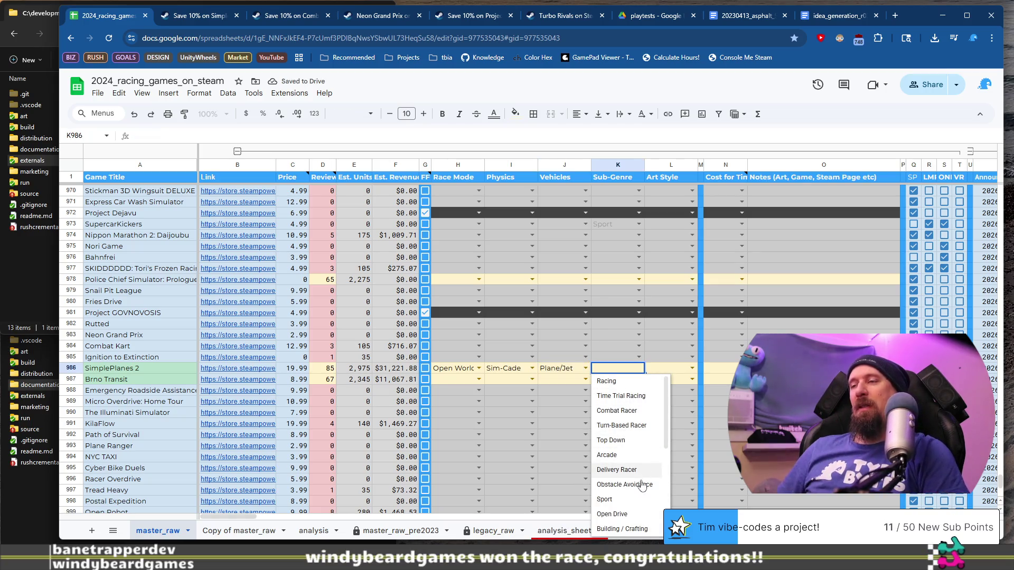
pyautogui.click(622, 528)
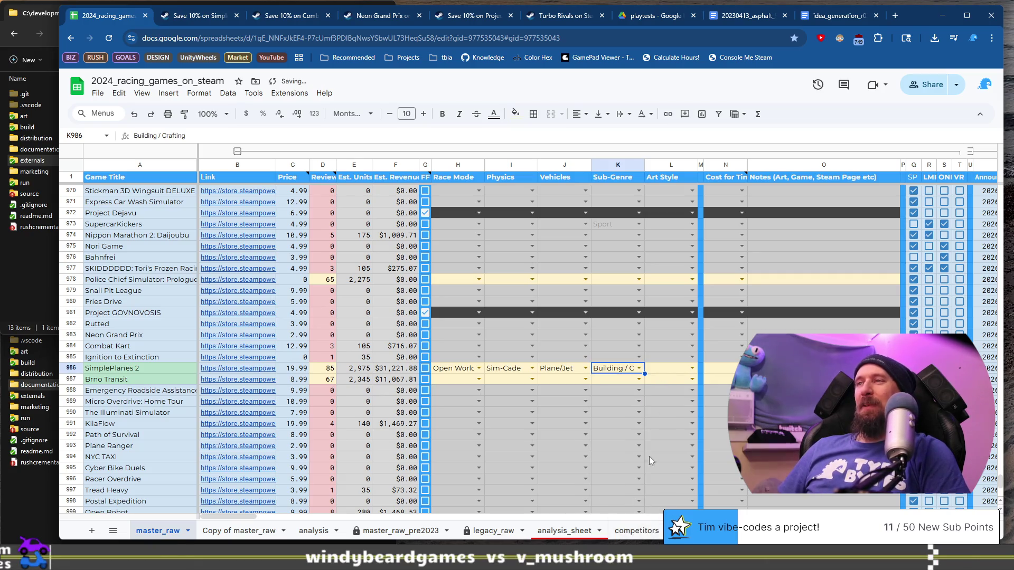
pyautogui.click(693, 367)
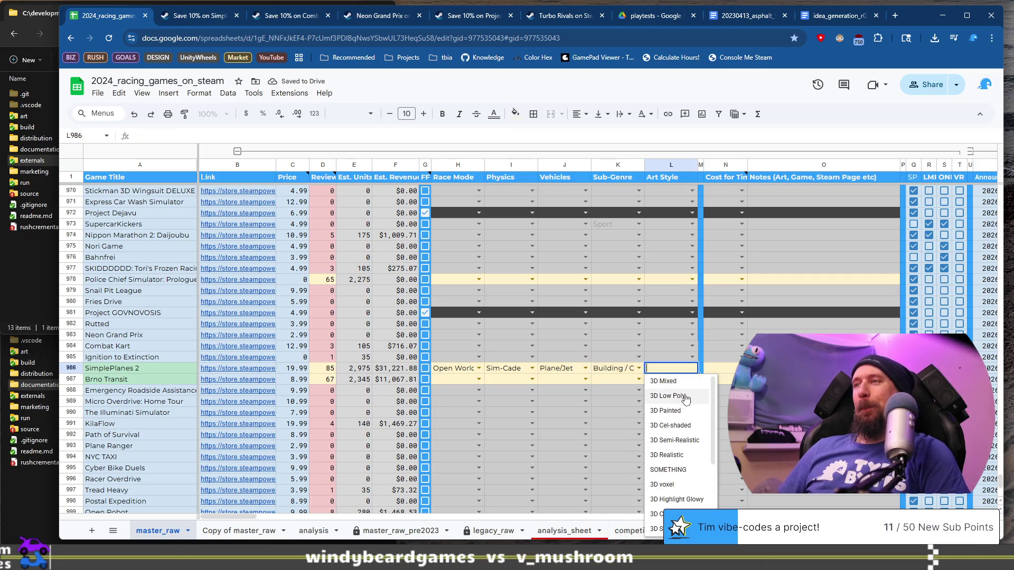
pyautogui.click(197, 15)
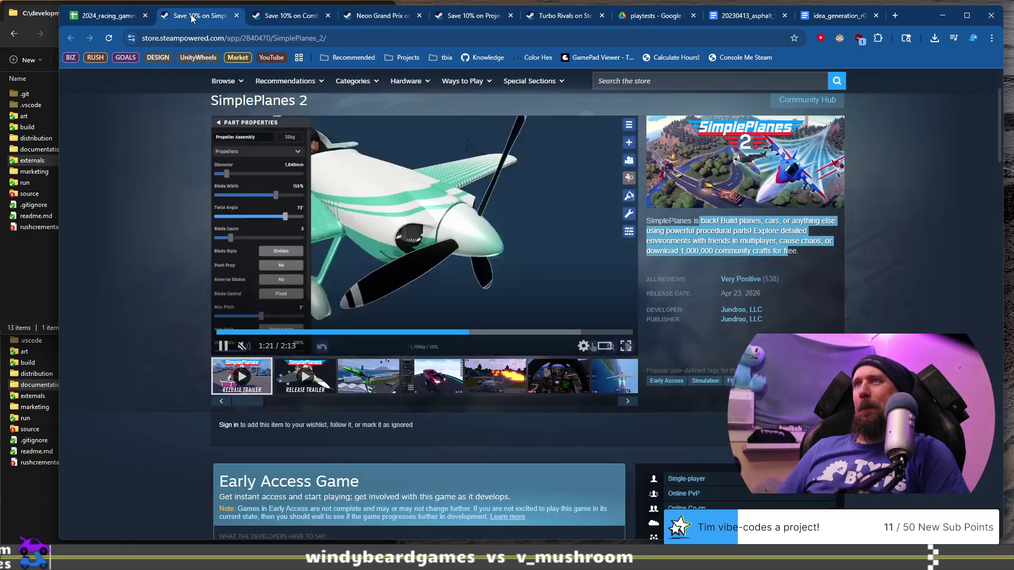
# Rewind the SimplePlanes 2 trailer, pause it at 0:55, and return to the racing games sheet.
pyautogui.click(376, 332)
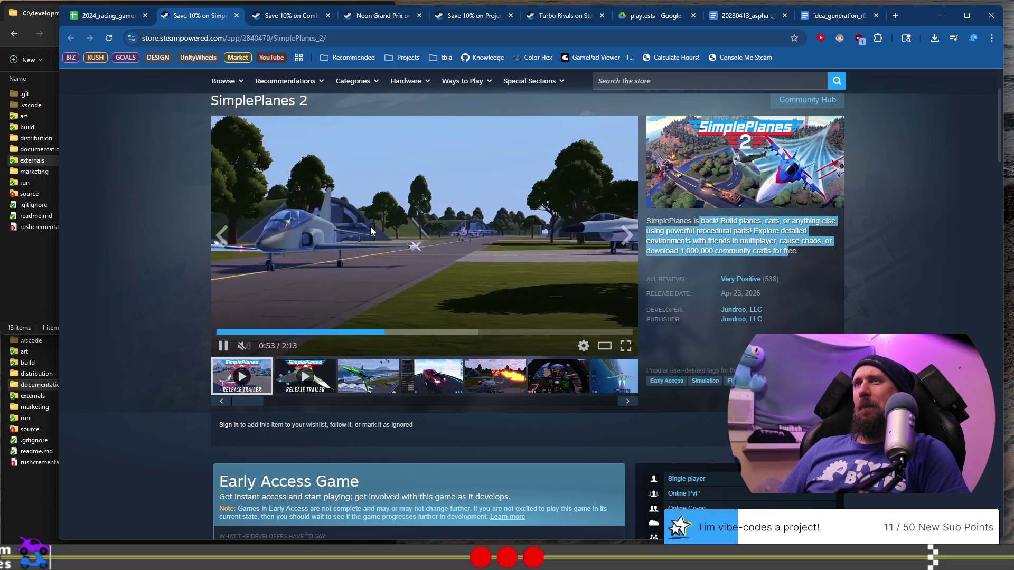
pyautogui.click(370, 230)
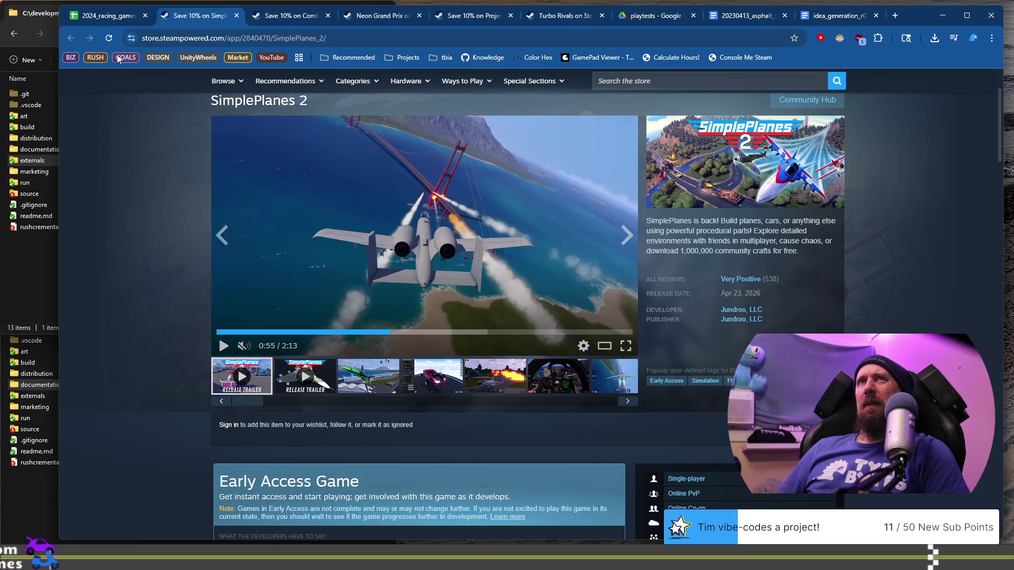
pyautogui.click(113, 20)
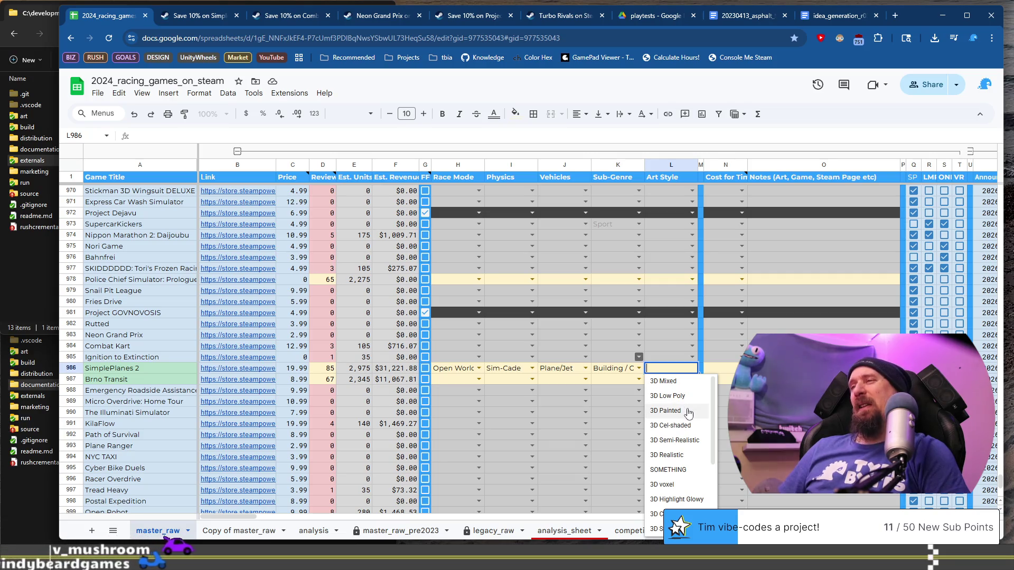
# Set SimplePlanes 2's Art Style to 3D Mixed and cost tier to Small Indie Team (<150k).
pyautogui.scroll(-2, 687, 417)
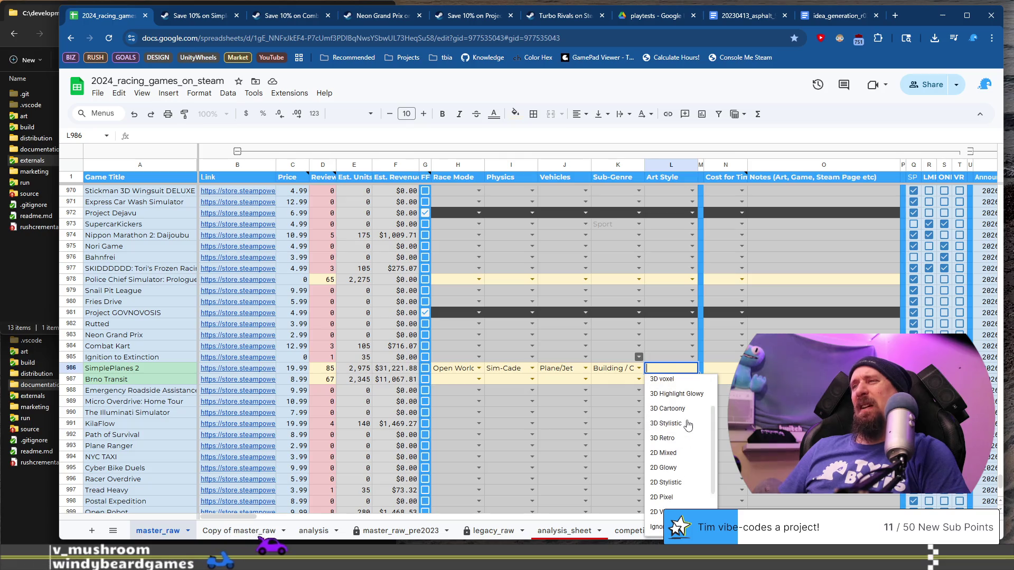
pyautogui.scroll(2, 687, 425)
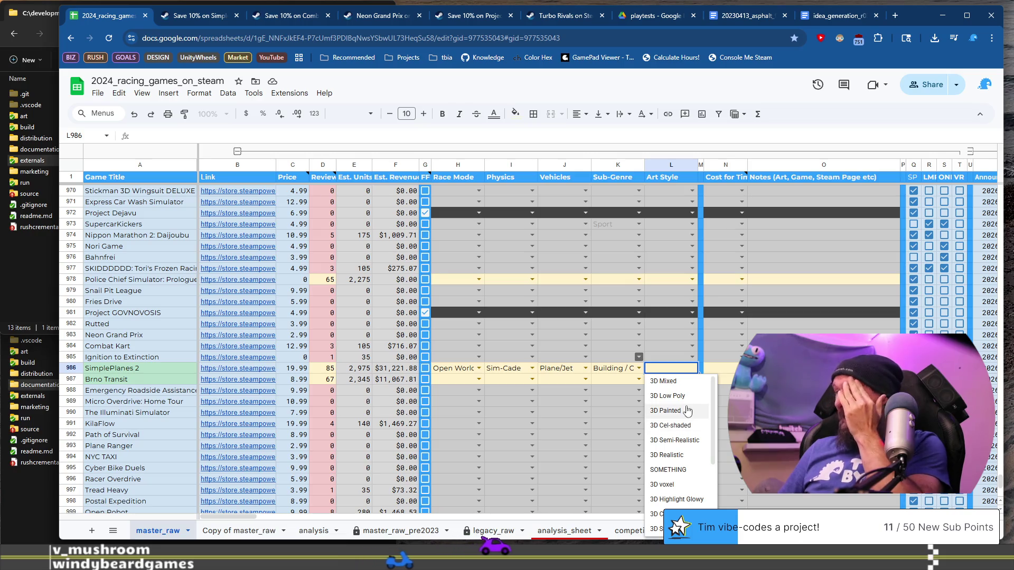
pyautogui.click(686, 382)
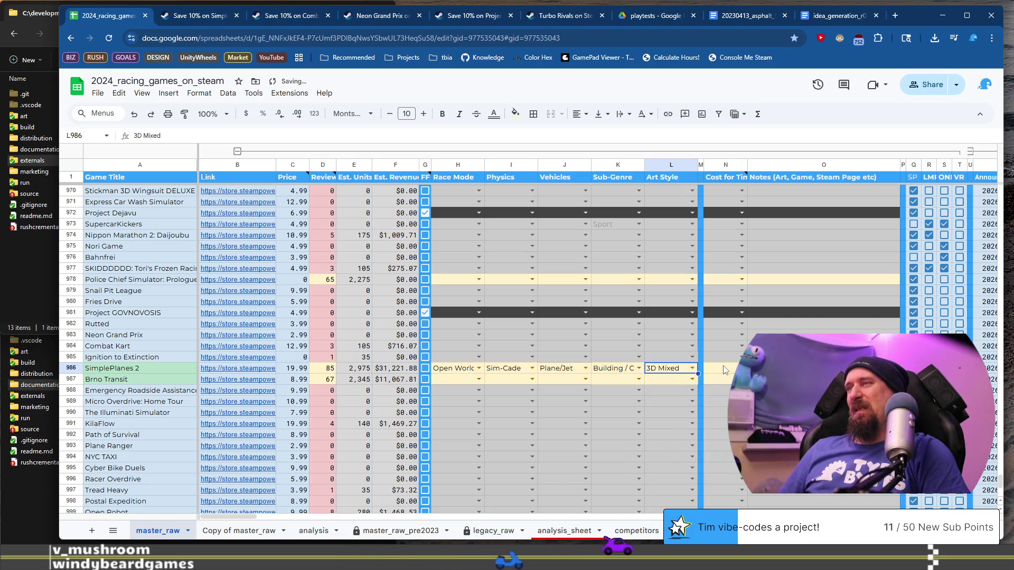
pyautogui.click(741, 368)
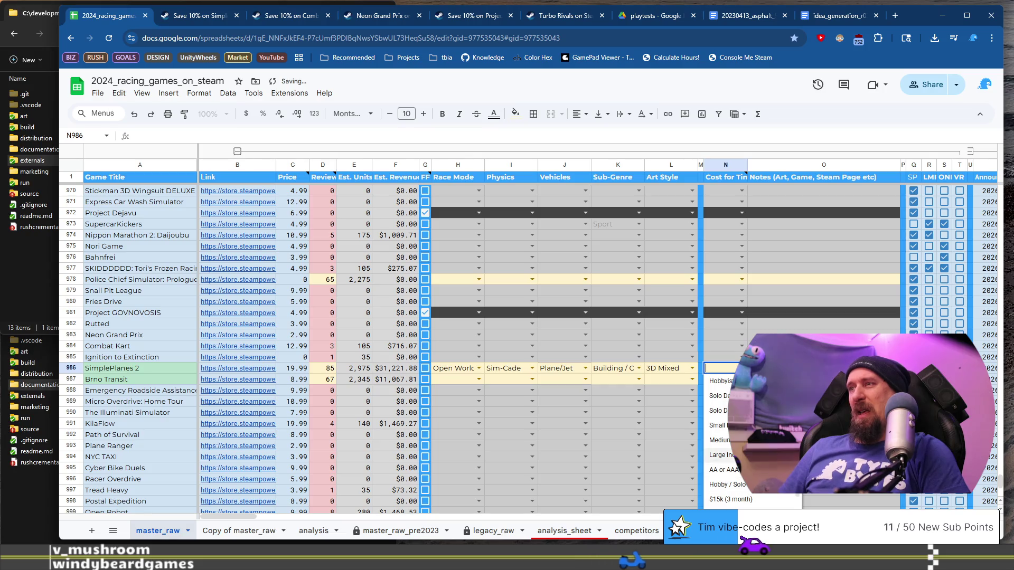
pyautogui.click(721, 425)
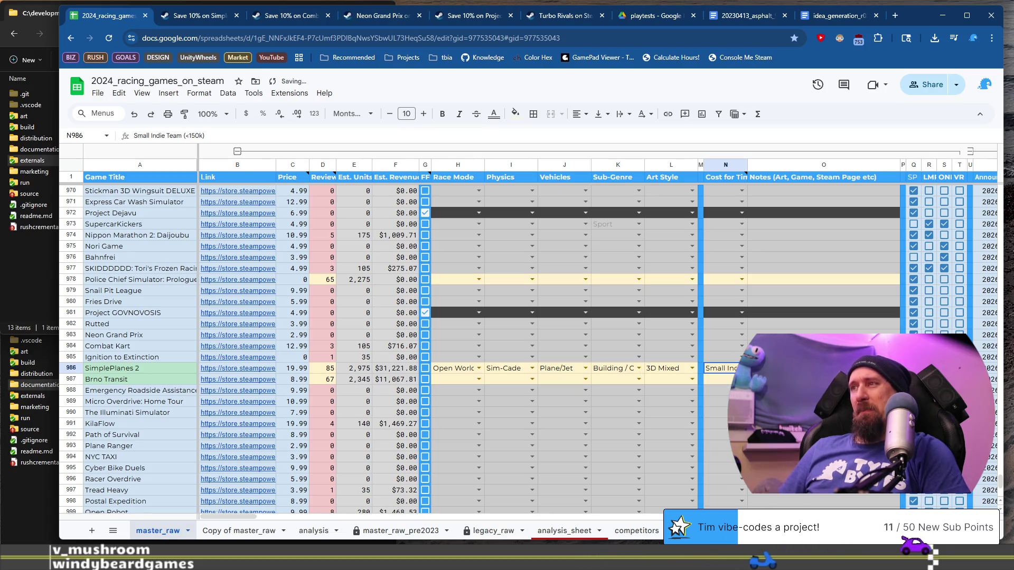
# Open Brno Transit's Steam store page from its link in row 987.
pyautogui.click(142, 382)
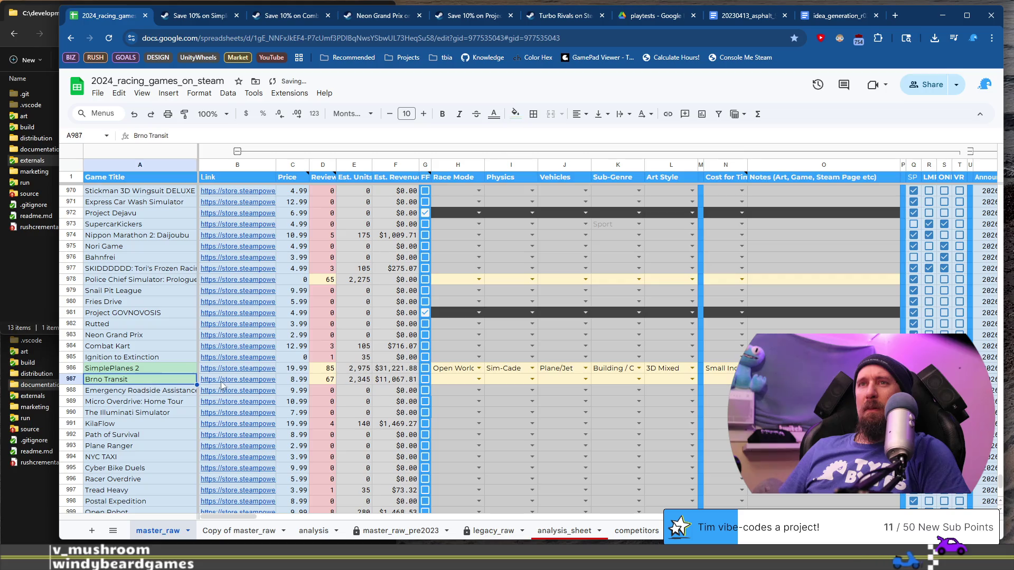
pyautogui.scroll(5, 571, 428)
pyautogui.scroll(-5, 736, 338)
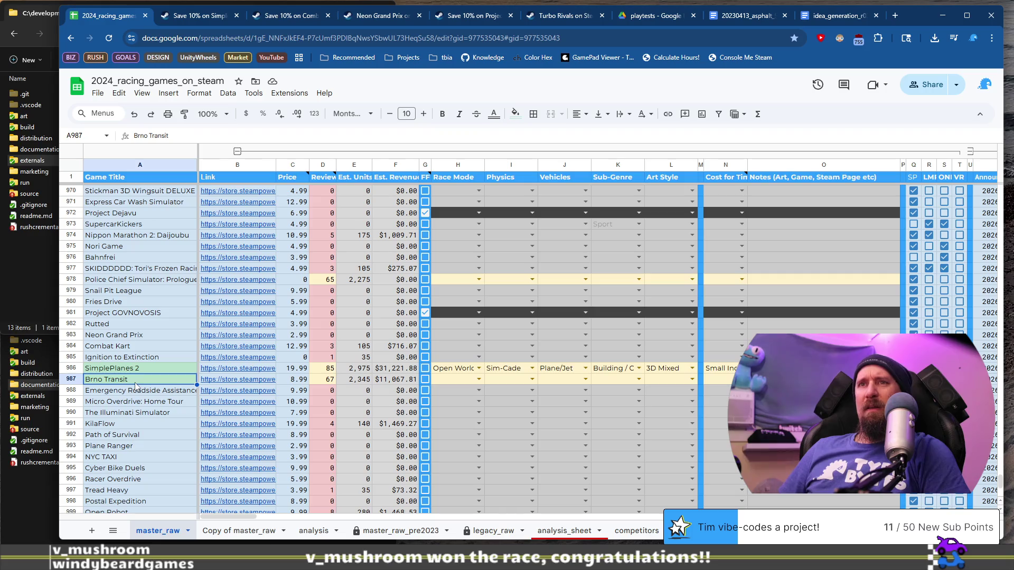
pyautogui.click(242, 383)
pyautogui.click(248, 397)
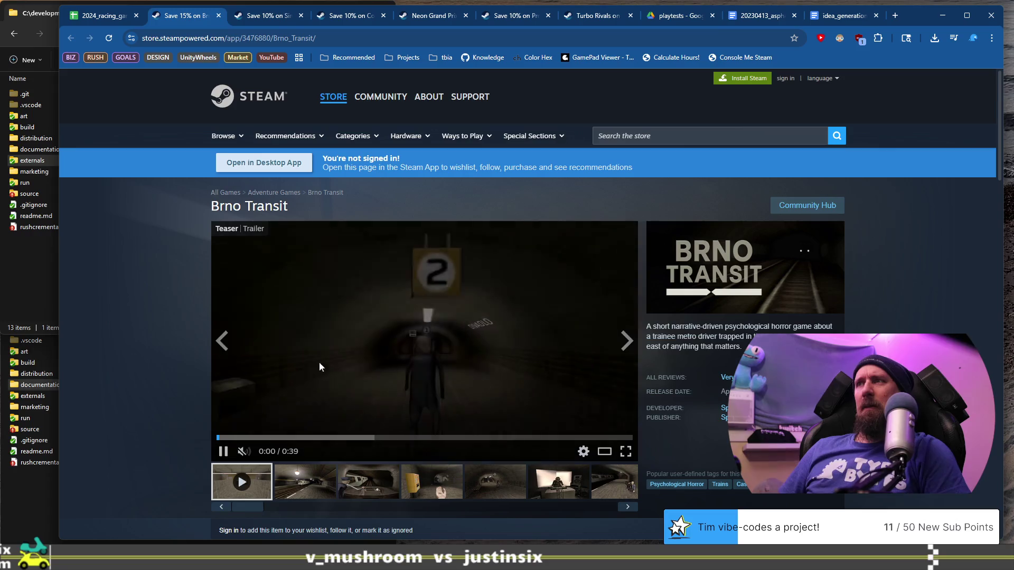
# Browse Brno Transit's screenshots through to the fifth one.
pyautogui.click(370, 487)
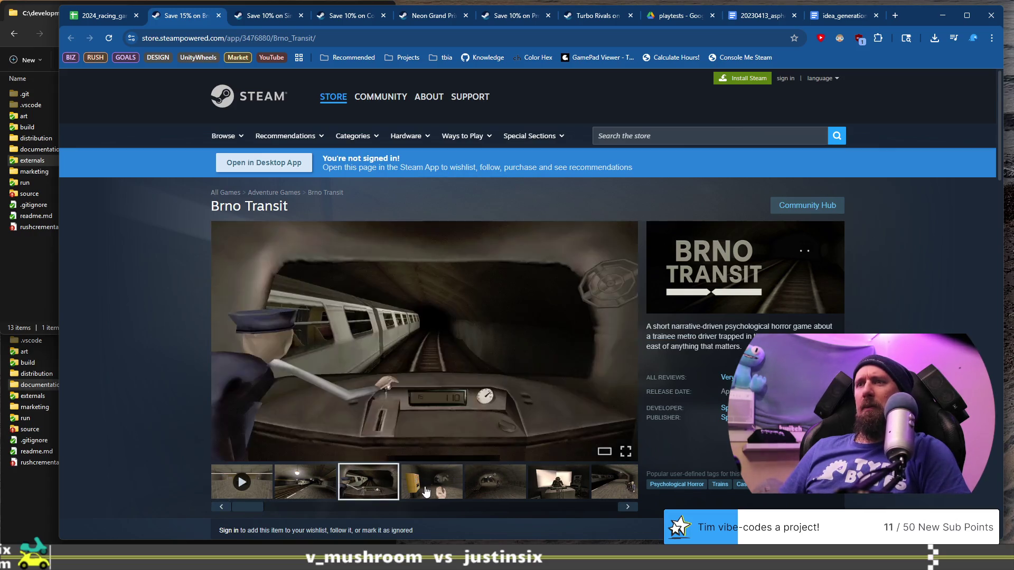
pyautogui.click(433, 490)
pyautogui.click(495, 482)
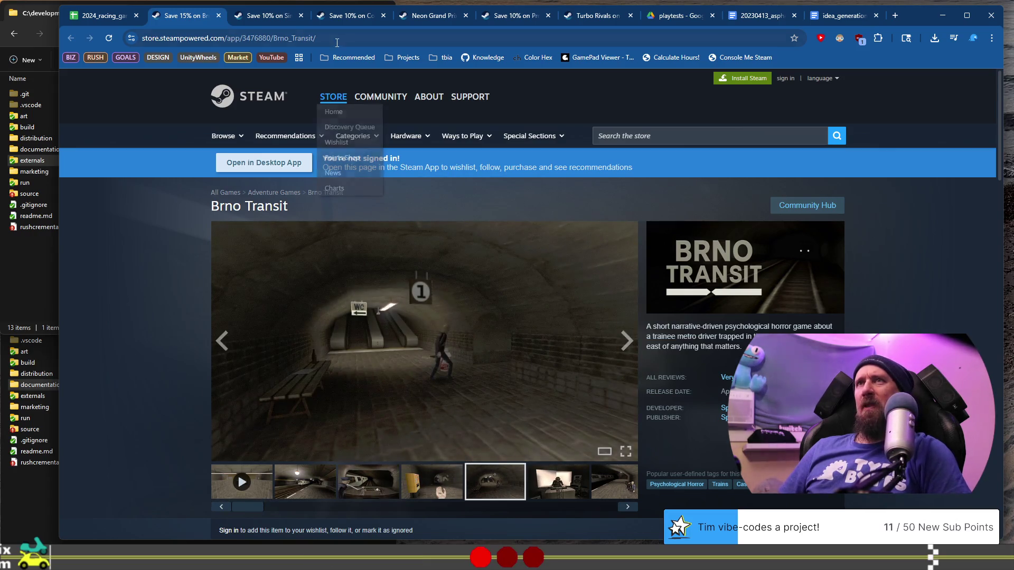
# Add Brno Transit's store URL to the collector ignore list, then close its page.
pyautogui.click(328, 38)
pyautogui.hotkey('alt', 'Tab')
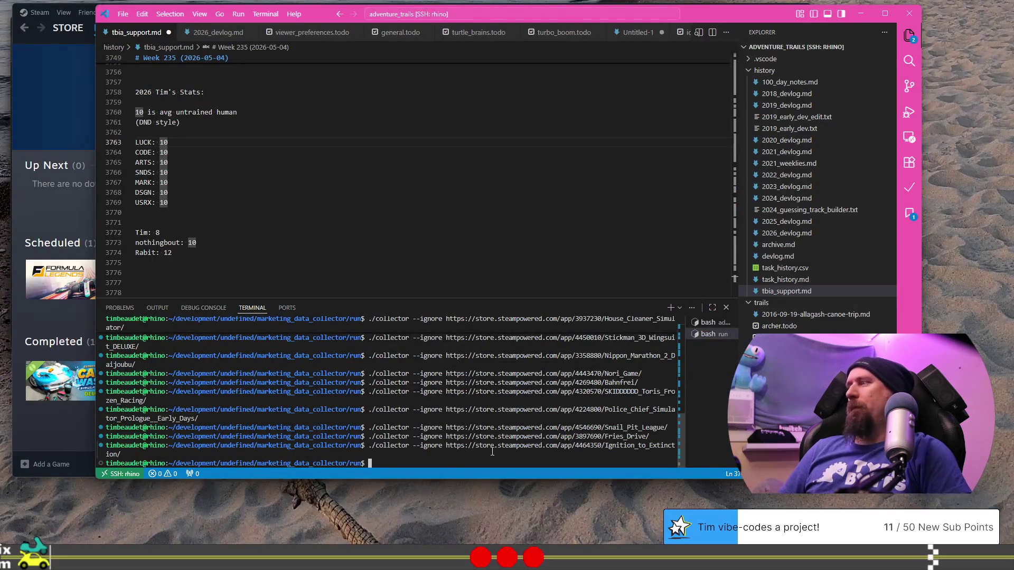
pyautogui.write('./collector --ignore')
pyautogui.press('Return')
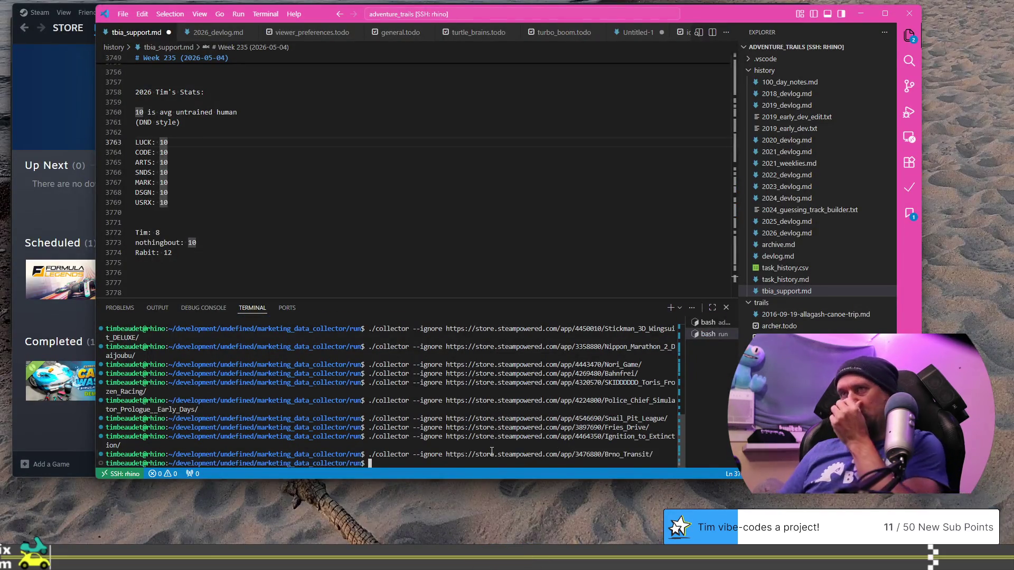
pyautogui.hotkey('alt', 'Tab')
pyautogui.click(218, 16)
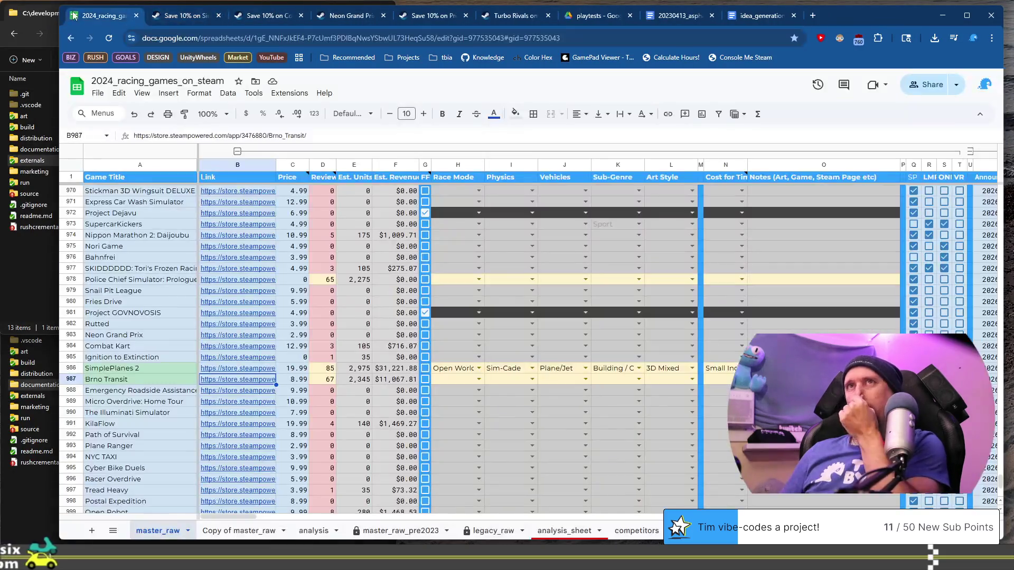
# Open Emergency Roadside Assistance's Steam page from the link preview in row 988.
pyautogui.scroll(-5, 393, 359)
pyautogui.scroll(3, 394, 359)
pyautogui.scroll(2, 393, 359)
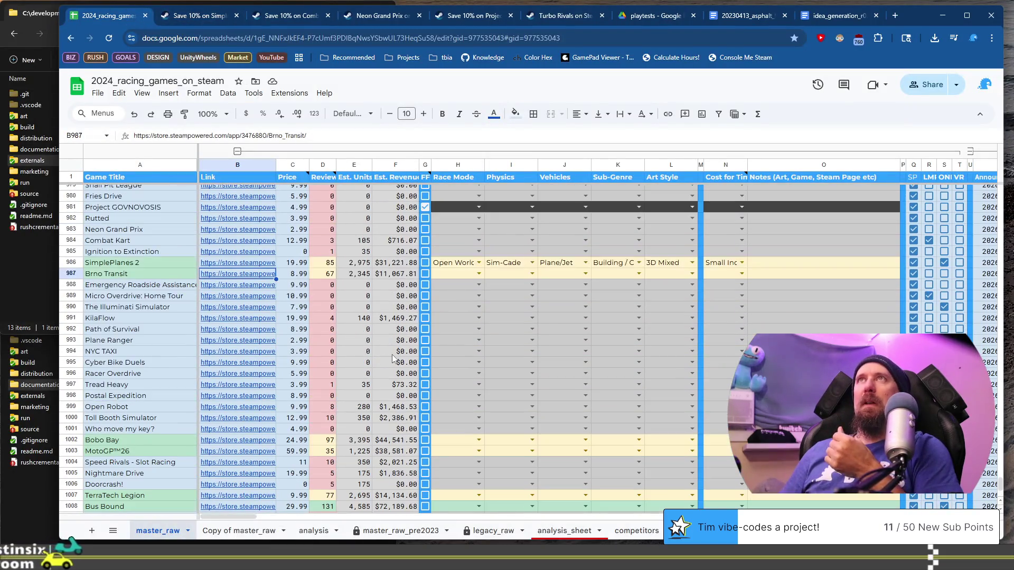
pyautogui.scroll(2, 394, 359)
pyautogui.click(127, 338)
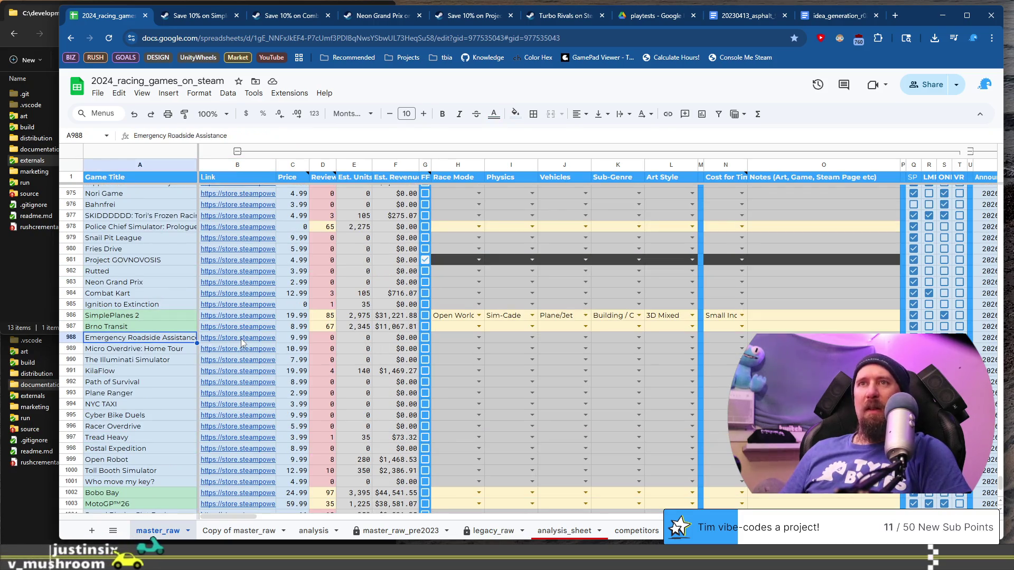
pyautogui.moveTo(242, 342)
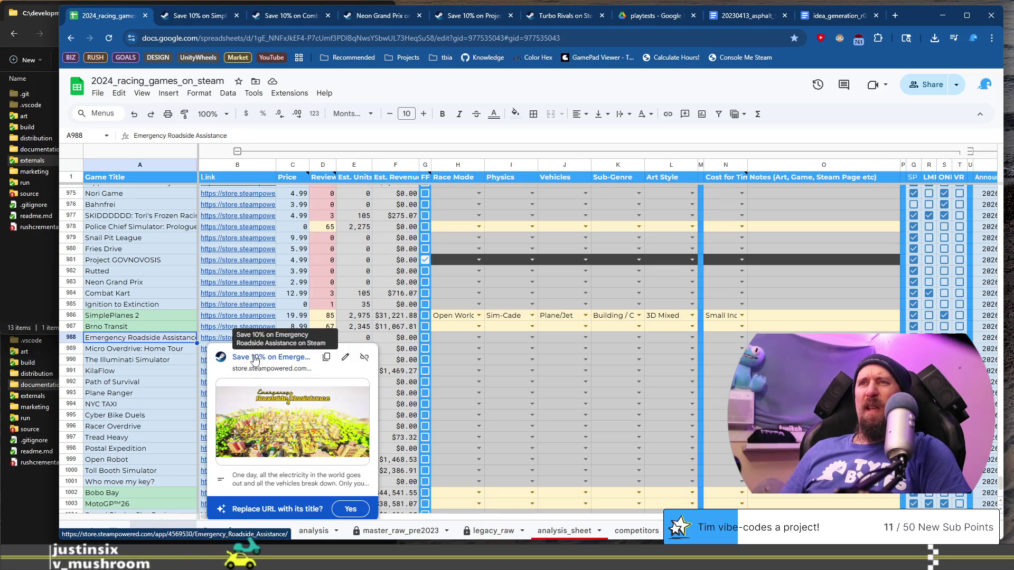
pyautogui.click(254, 359)
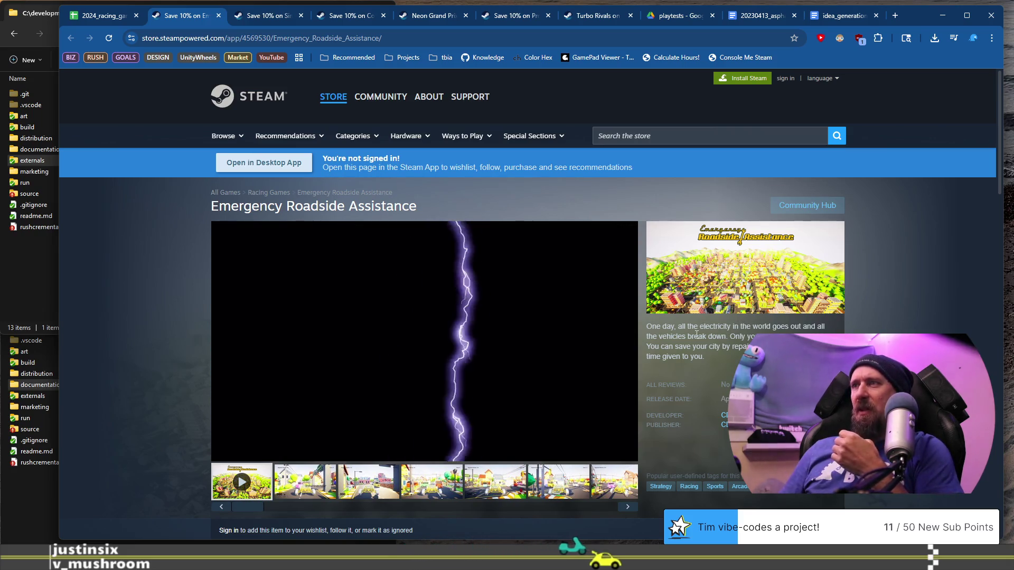
pyautogui.moveTo(730, 337); pyautogui.dragTo(732, 346)
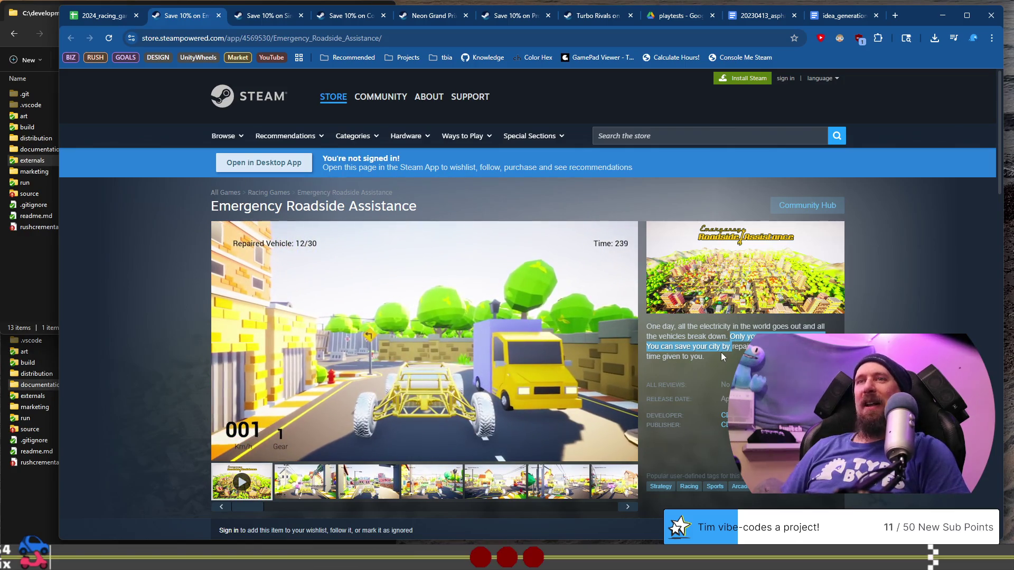
pyautogui.moveTo(319, 347)
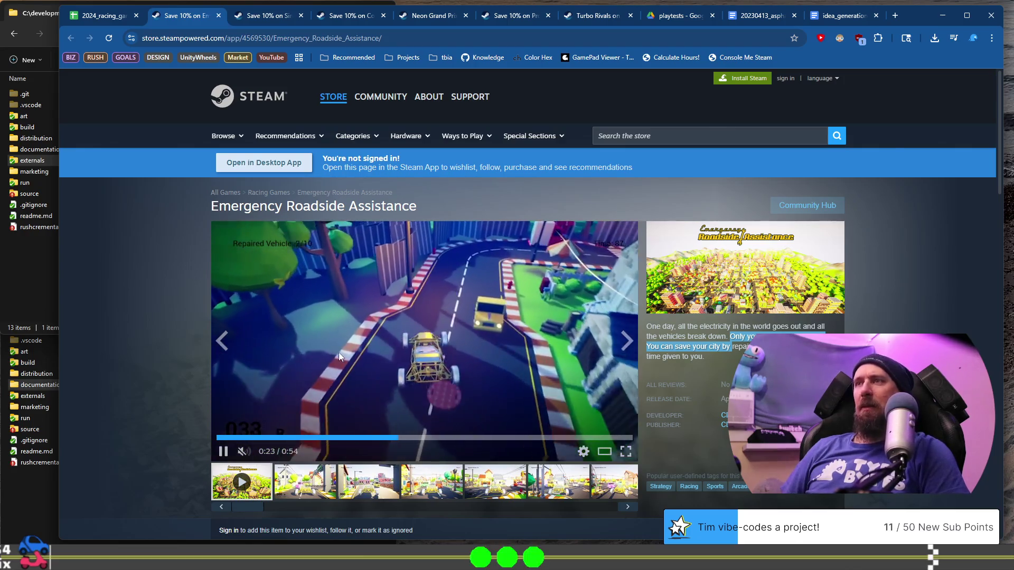
pyautogui.click(425, 483)
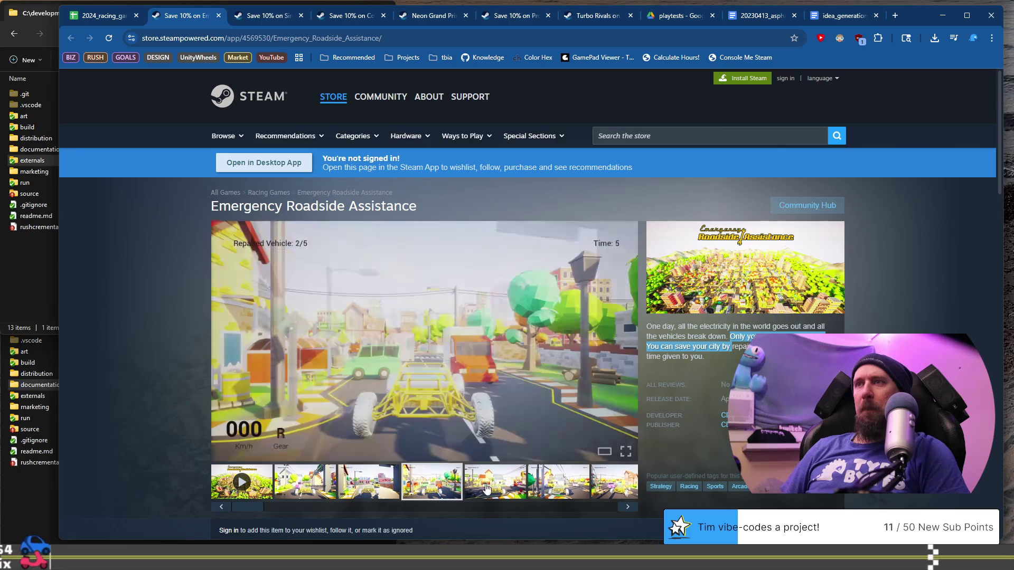
pyautogui.click(482, 488)
pyautogui.click(574, 487)
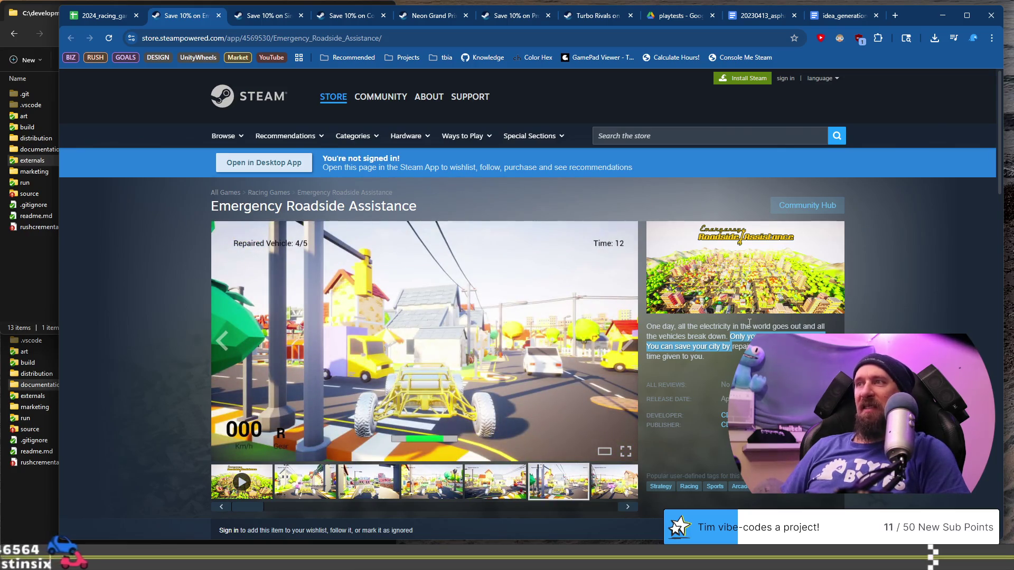
pyautogui.moveTo(727, 327); pyautogui.dragTo(671, 328)
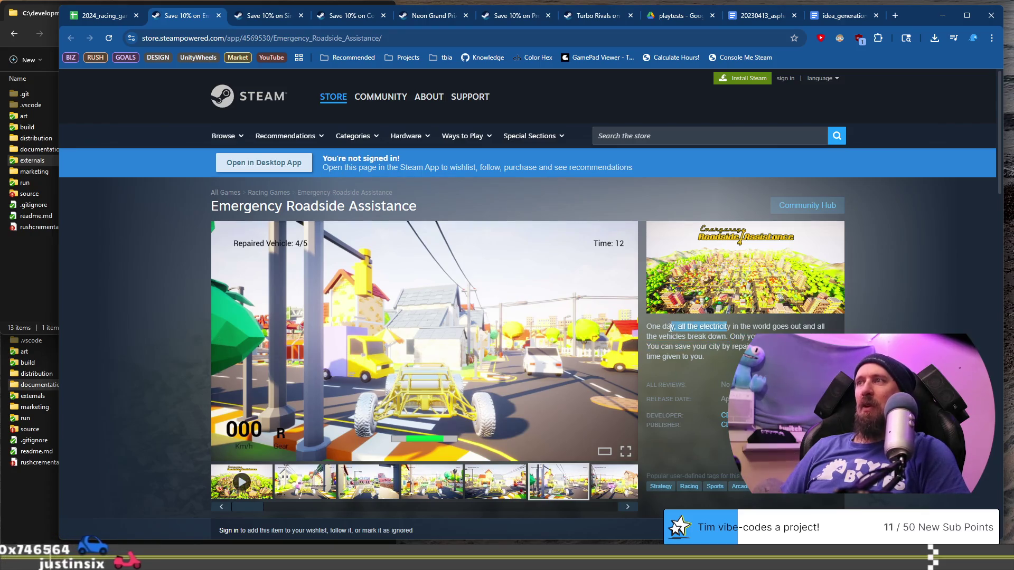
pyautogui.scroll(-2, 690, 338)
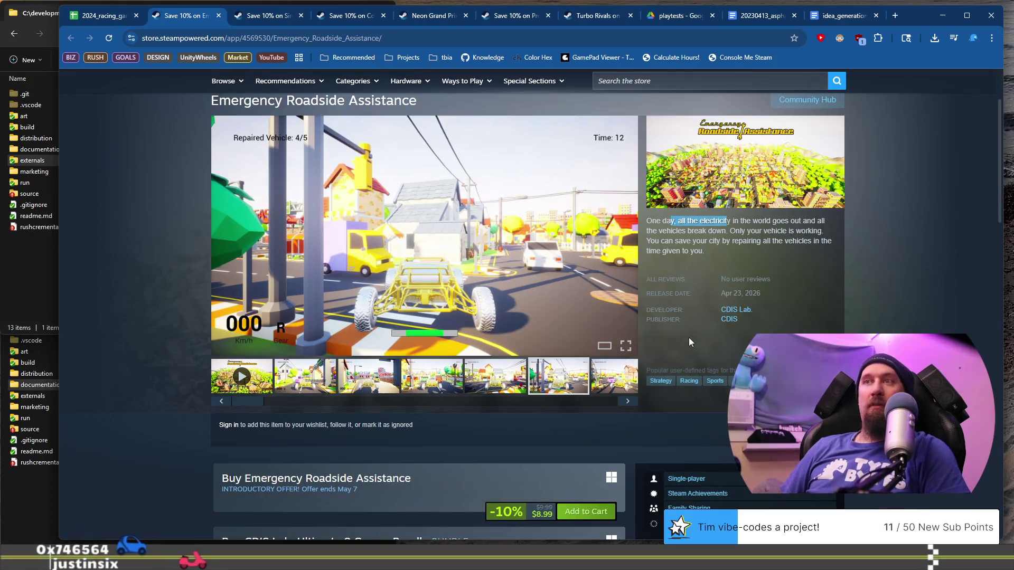
pyautogui.scroll(-2, 691, 338)
pyautogui.scroll(2, 354, 349)
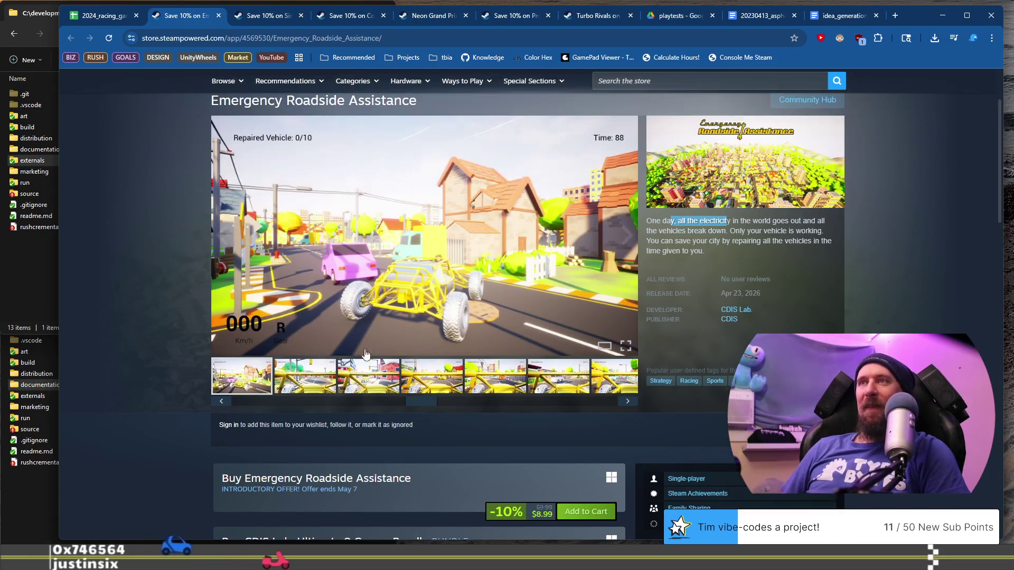
pyautogui.click(558, 376)
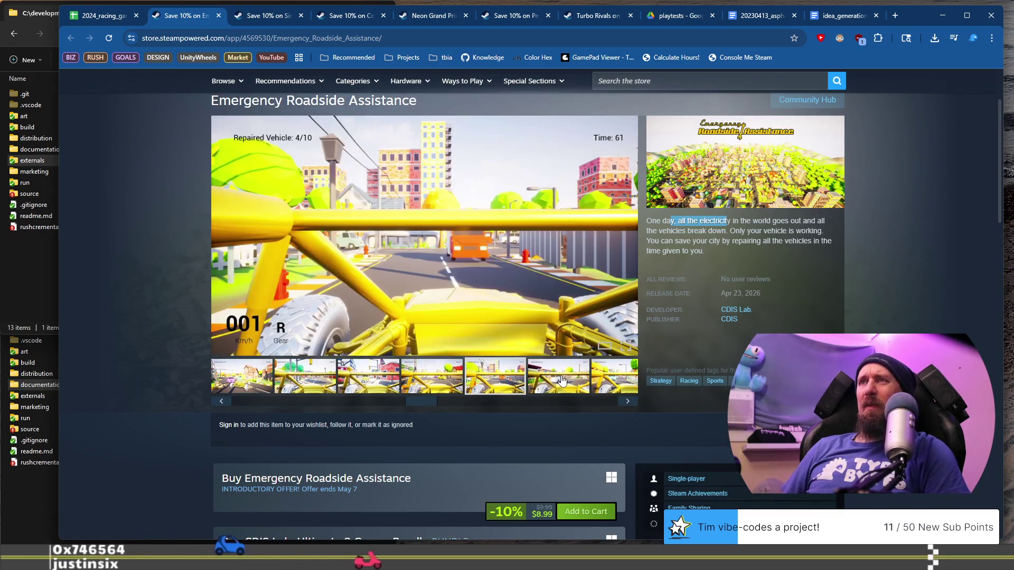
pyautogui.click(95, 17)
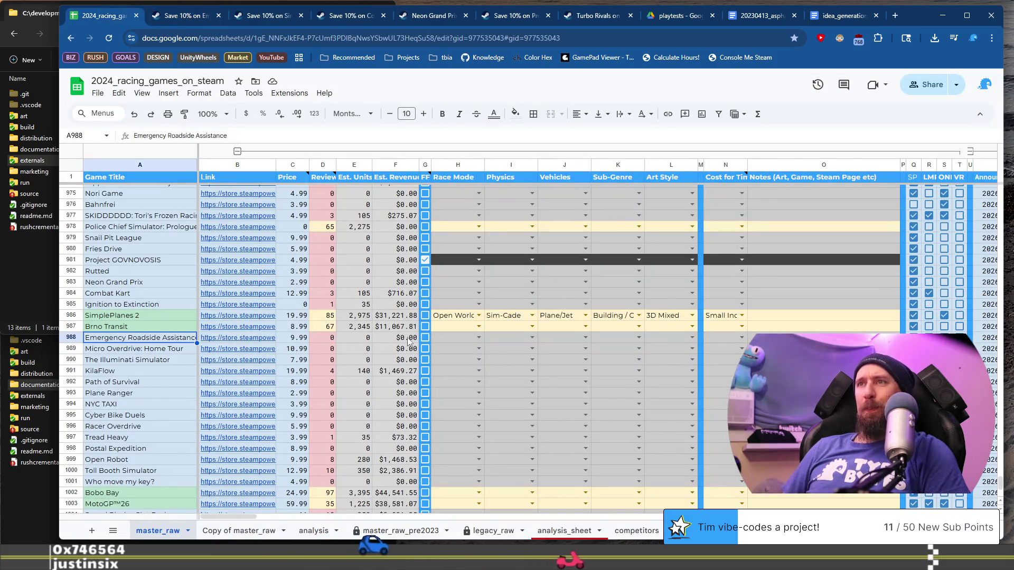
# Tick FF for Emergency Roadside Assistance and open Micro Overdrive: Home Tour's Steam page from row 989.
pyautogui.click(425, 337)
pyautogui.click(140, 348)
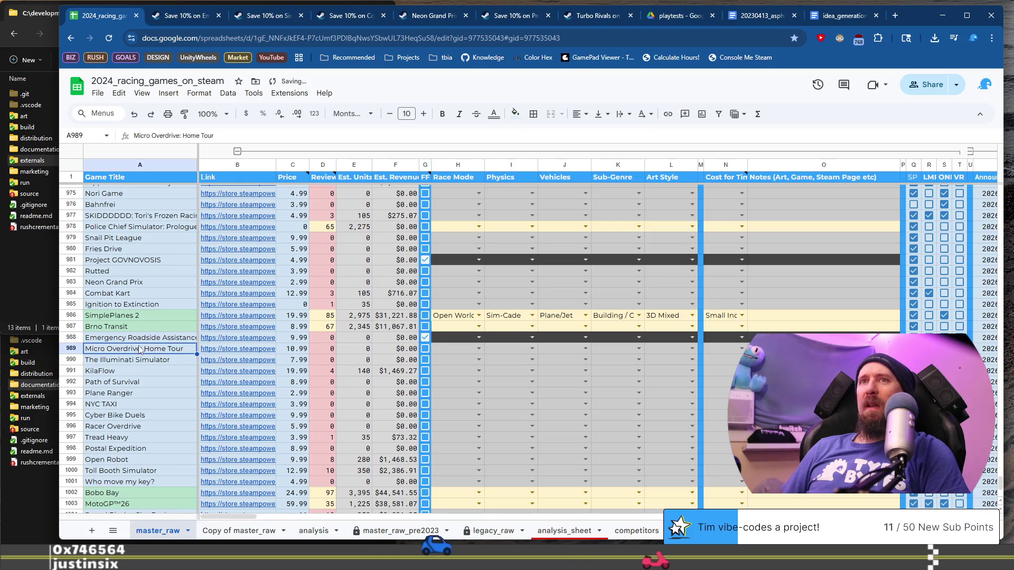
pyautogui.click(224, 349)
pyautogui.click(268, 371)
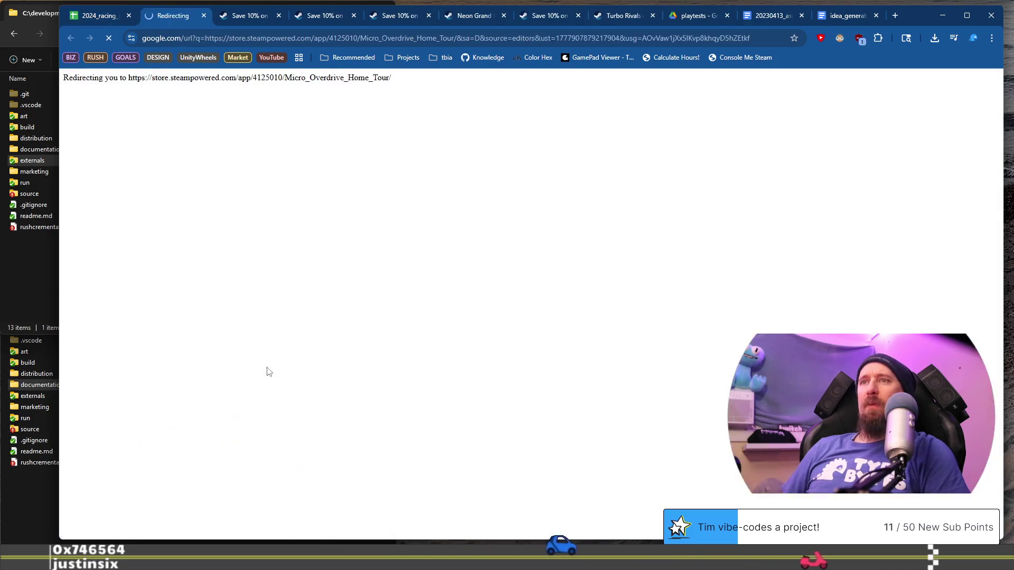
pyautogui.scroll(-3, 743, 273)
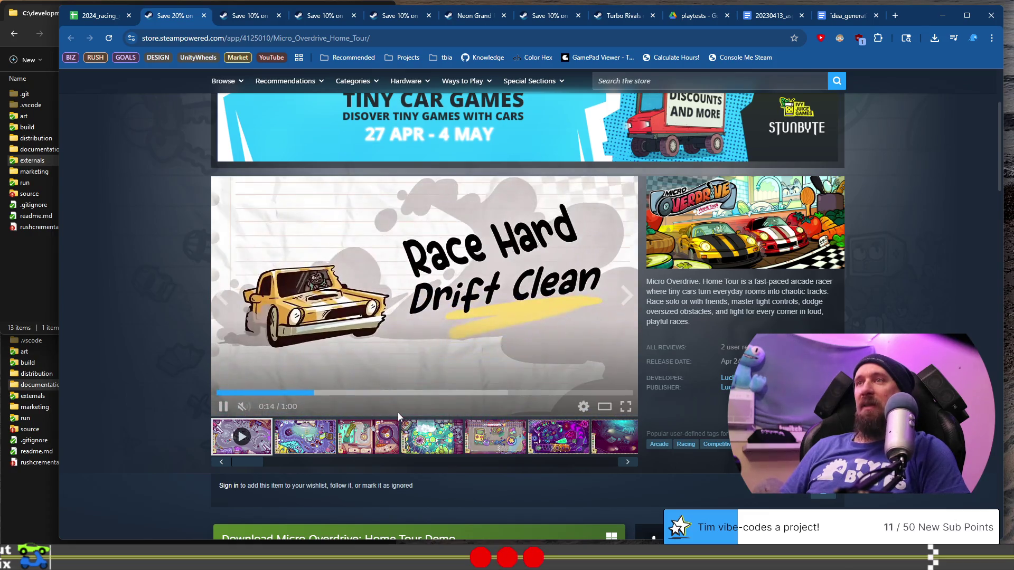
# Skip through Micro Overdrive: Home Tour's trailer and view its Space Race and keyboard-desk screenshots.
pyautogui.click(376, 393)
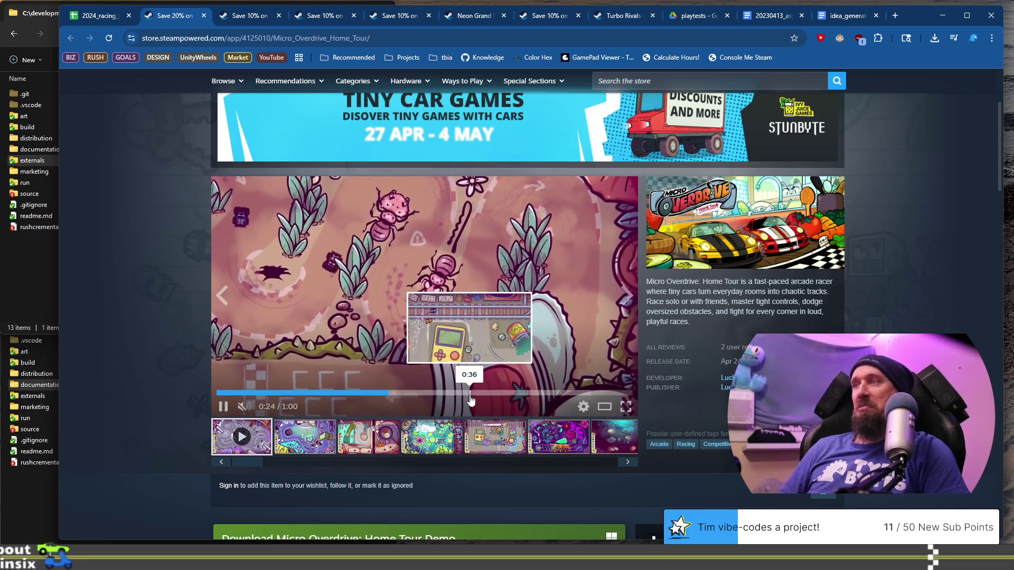
pyautogui.click(578, 439)
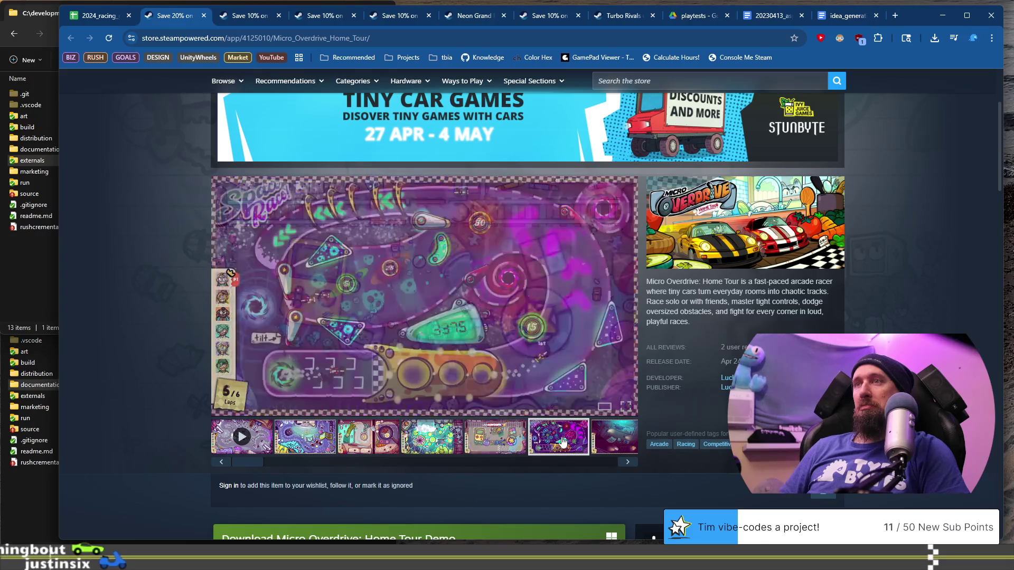
pyautogui.click(601, 440)
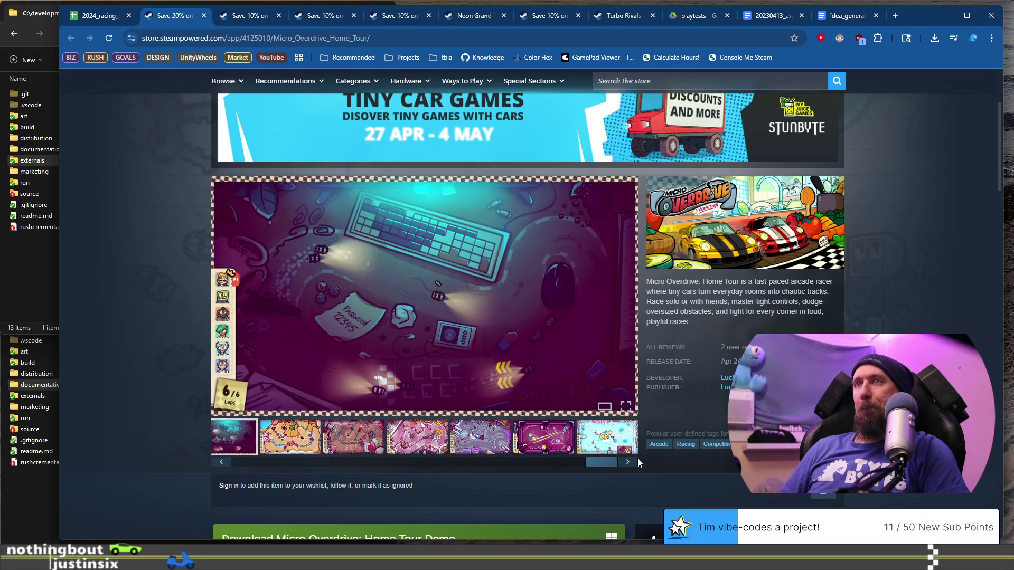
pyautogui.click(275, 437)
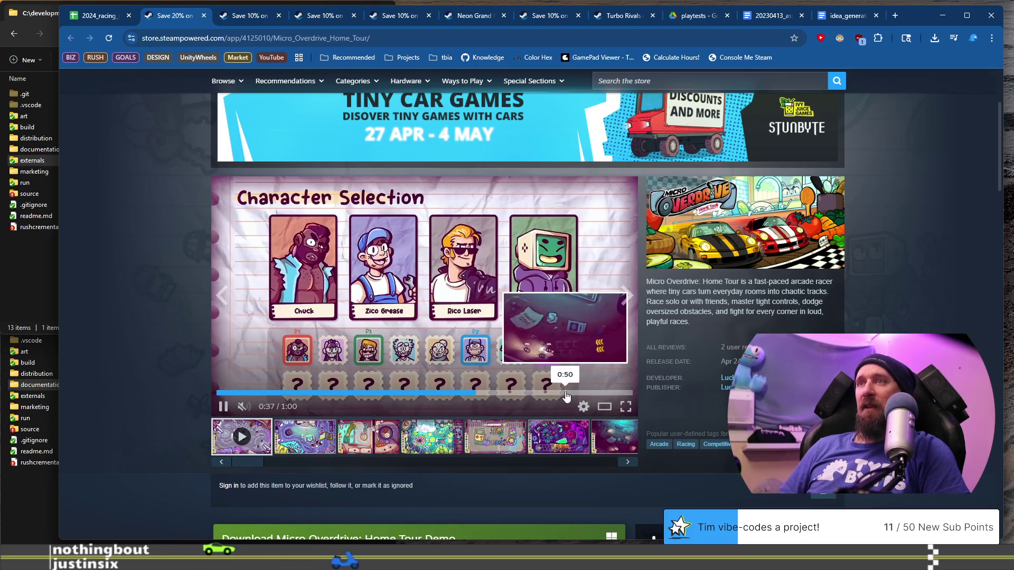
pyautogui.click(537, 395)
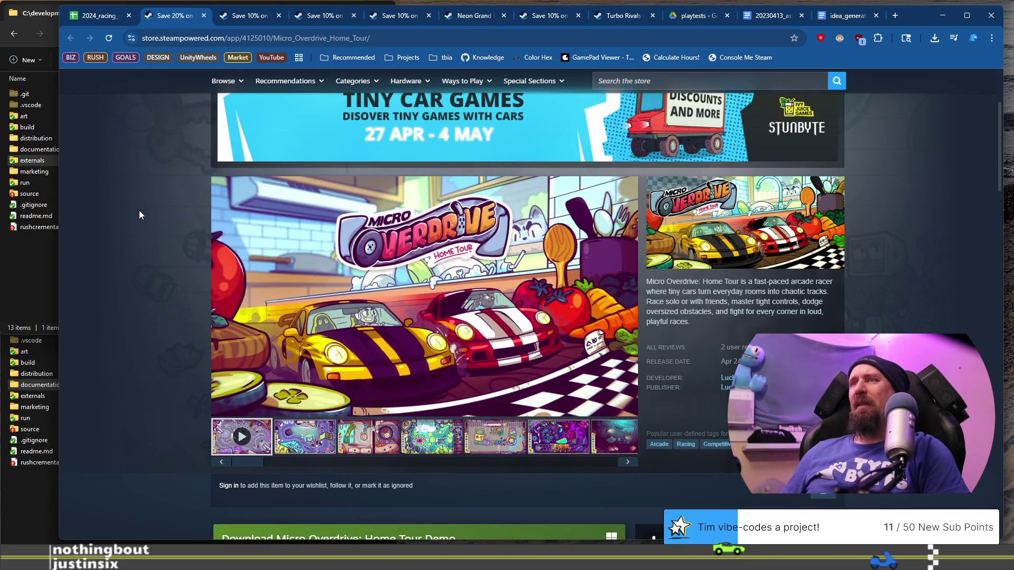
# Scroll to System Requirements and back up to the header: $8.79 at -20%, Apr 24, 2026 release.
pyautogui.scroll(-5, 130, 236)
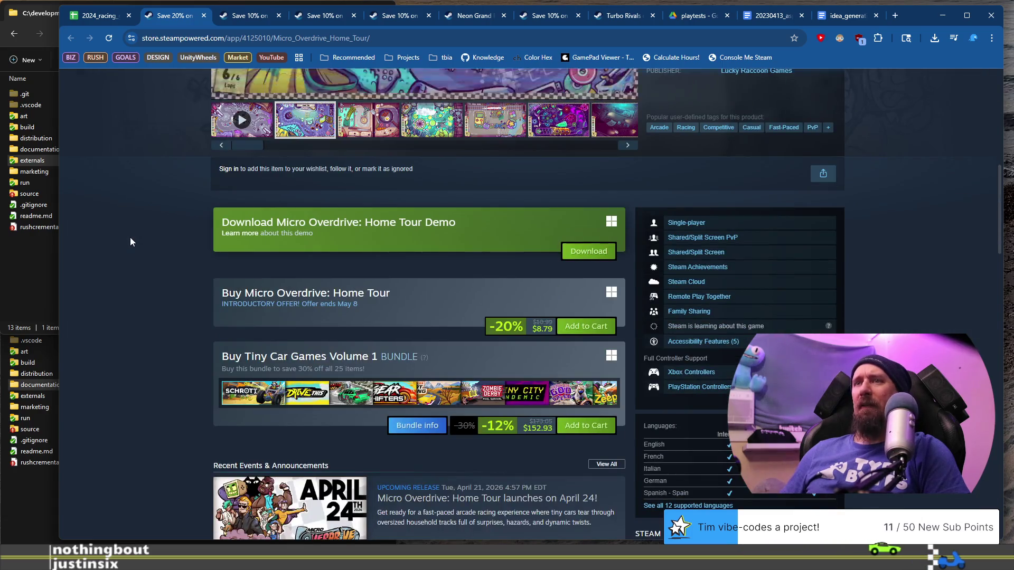
pyautogui.scroll(-2, 129, 237)
pyautogui.scroll(1, 130, 236)
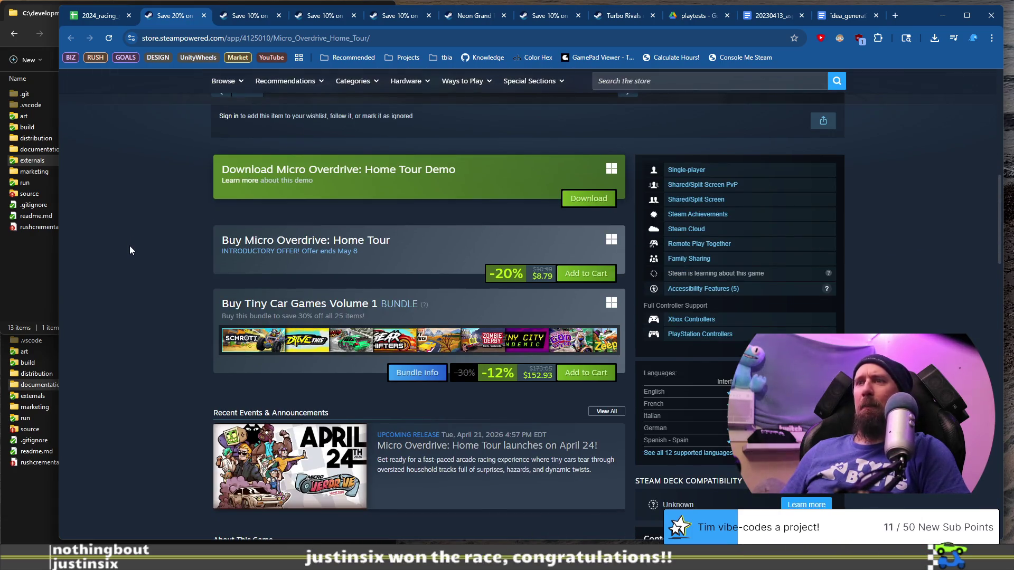
pyautogui.scroll(-7, 130, 240)
pyautogui.scroll(-10, 135, 255)
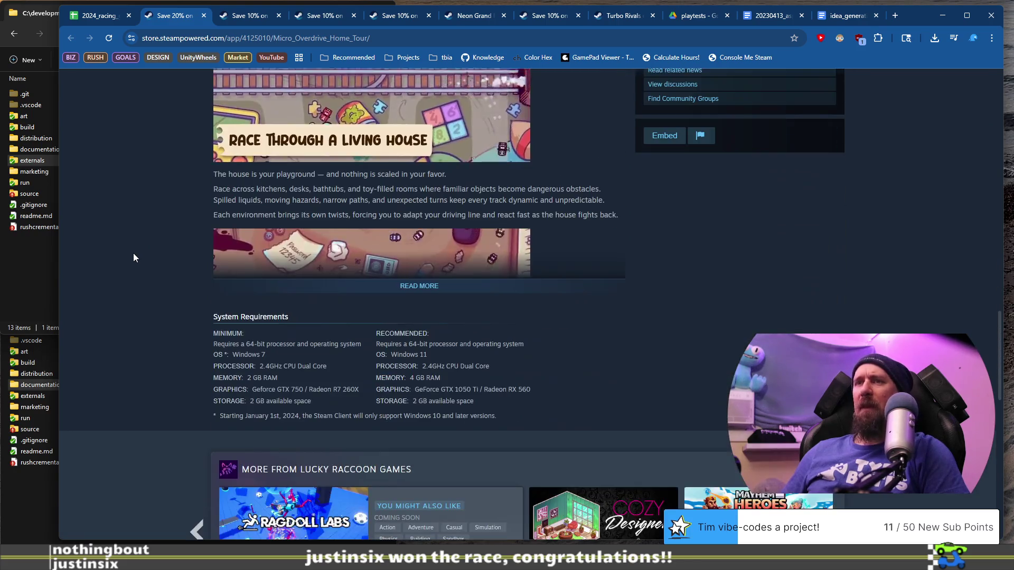
pyautogui.scroll(7, 338, 264)
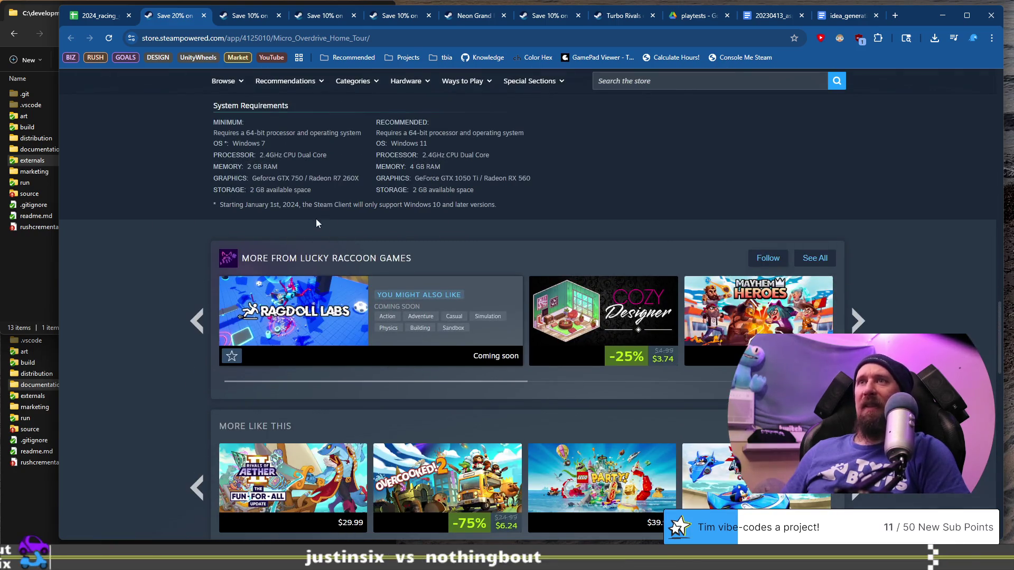
pyautogui.scroll(5, 168, 288)
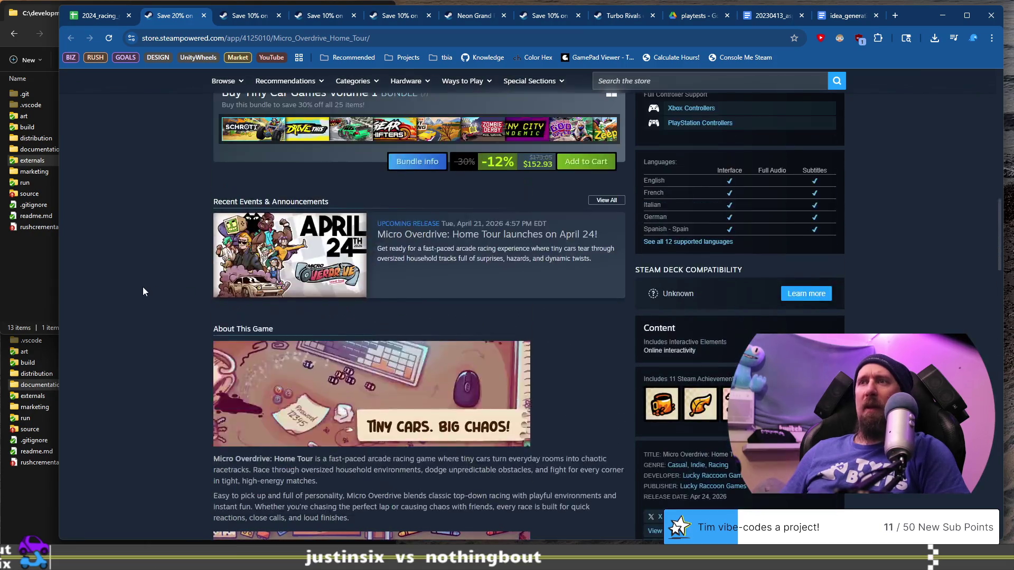
pyautogui.scroll(5, 147, 286)
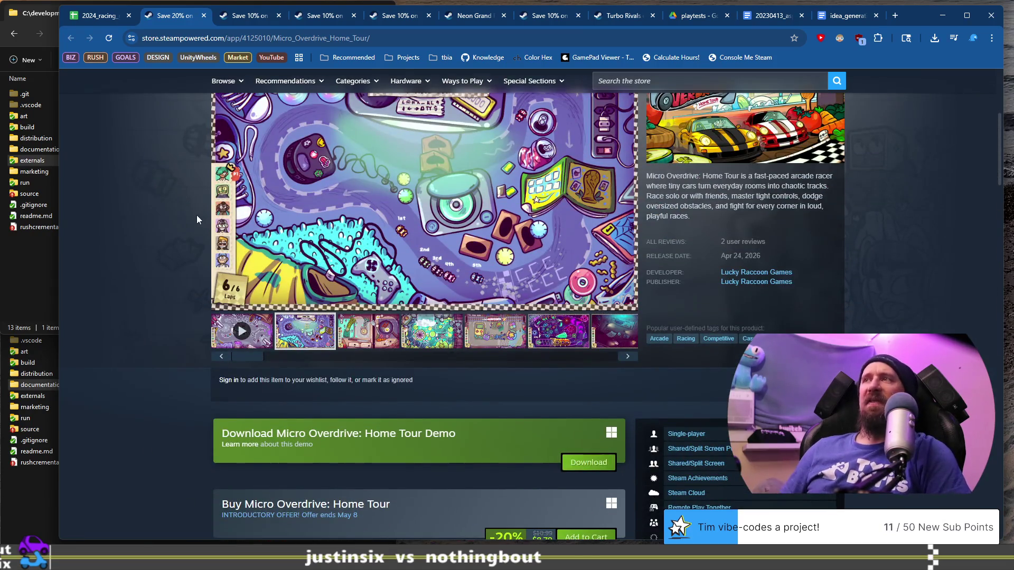
pyautogui.scroll(5, 197, 214)
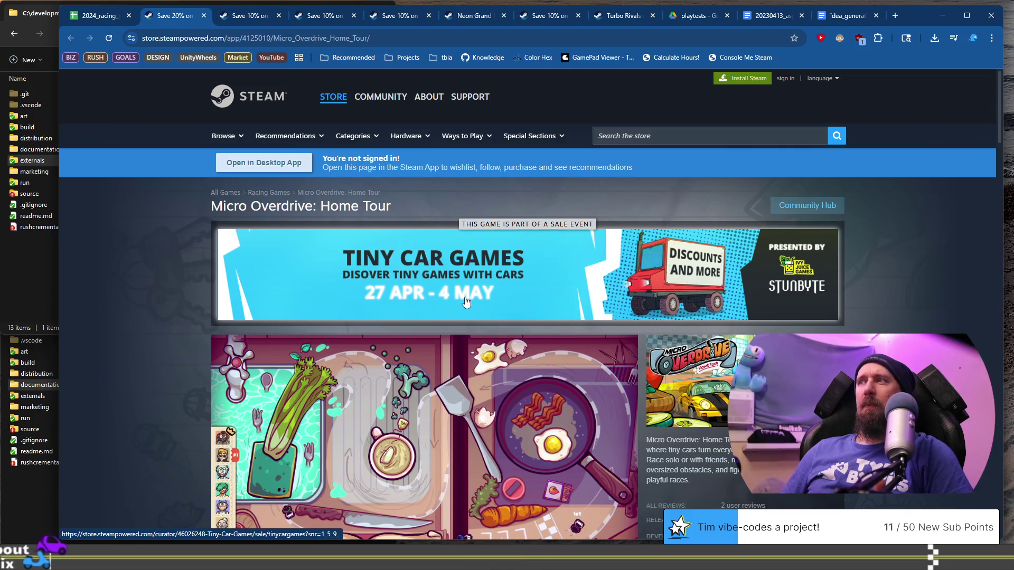
# Open the Tiny Car Games sale event and scroll down through its page.
pyautogui.click(465, 298)
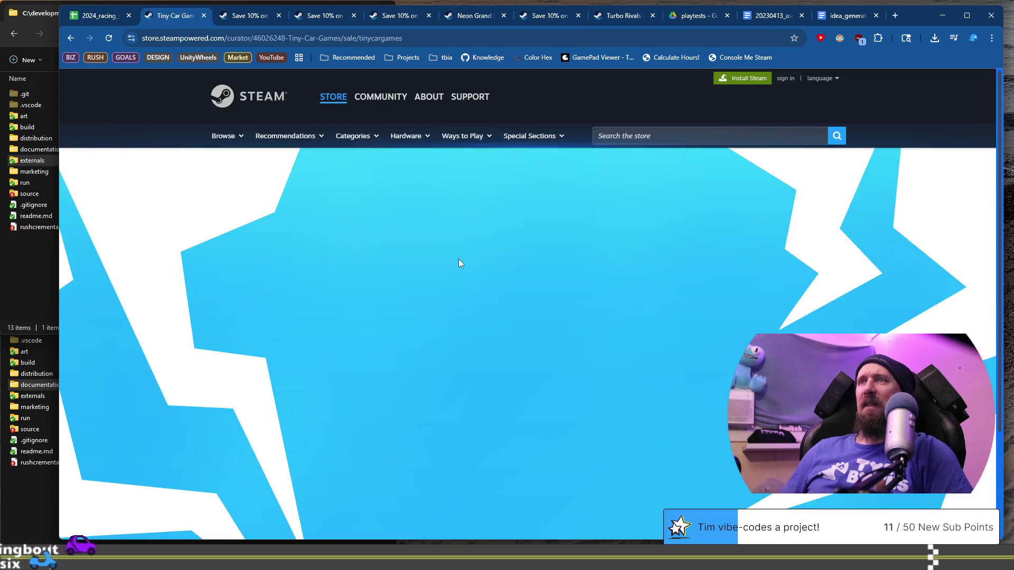
pyautogui.scroll(-4, 590, 340)
pyautogui.scroll(-3, 521, 323)
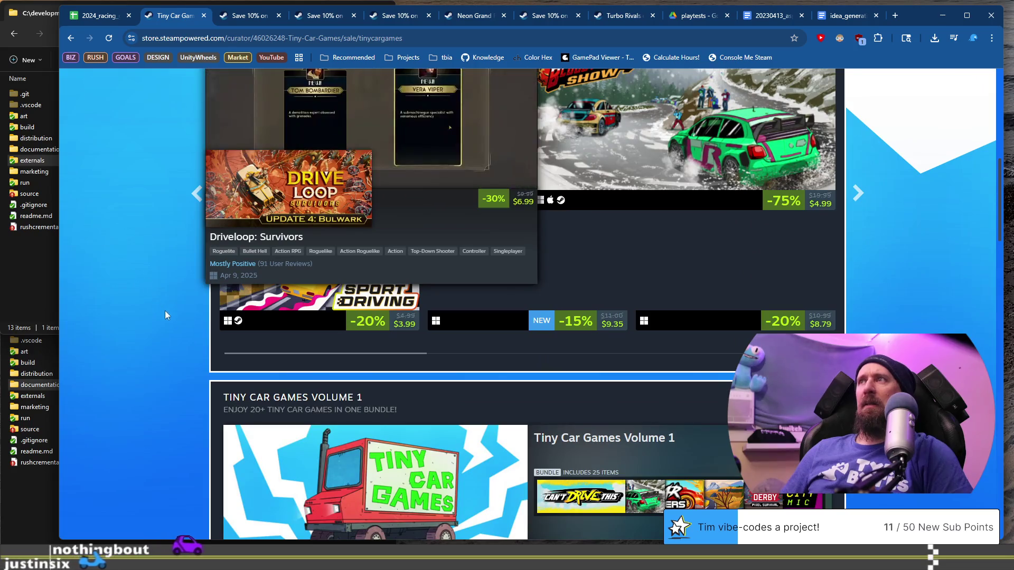
pyautogui.scroll(4, 183, 333)
pyautogui.scroll(-5, 184, 337)
pyautogui.scroll(-4, 181, 339)
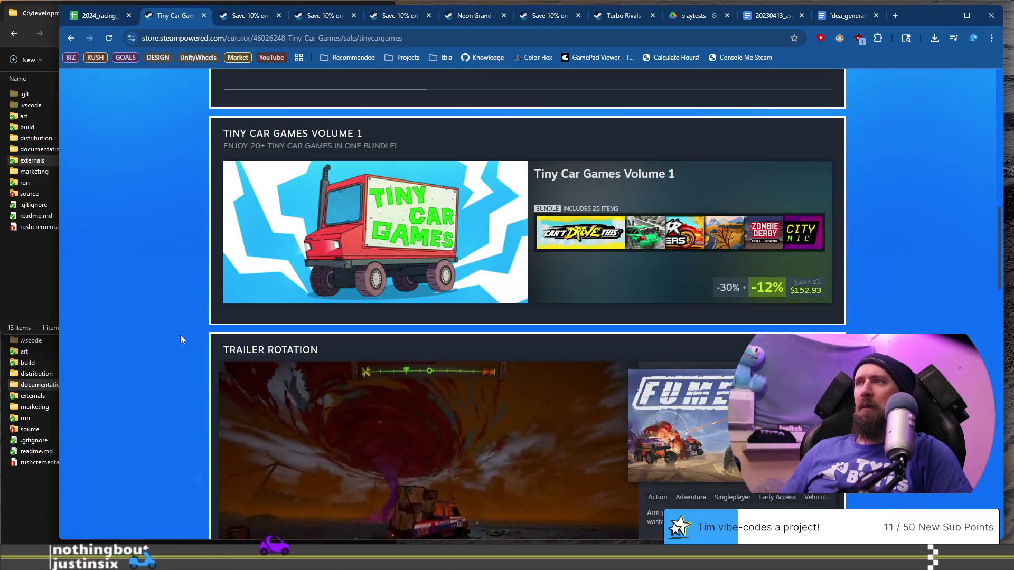
pyautogui.scroll(-10, 180, 338)
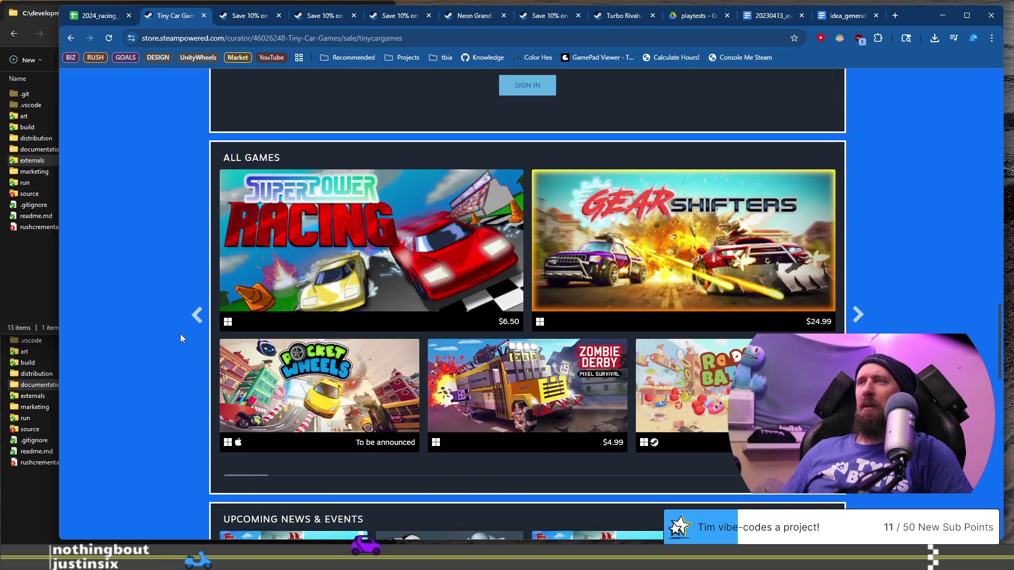
pyautogui.scroll(-4, 180, 339)
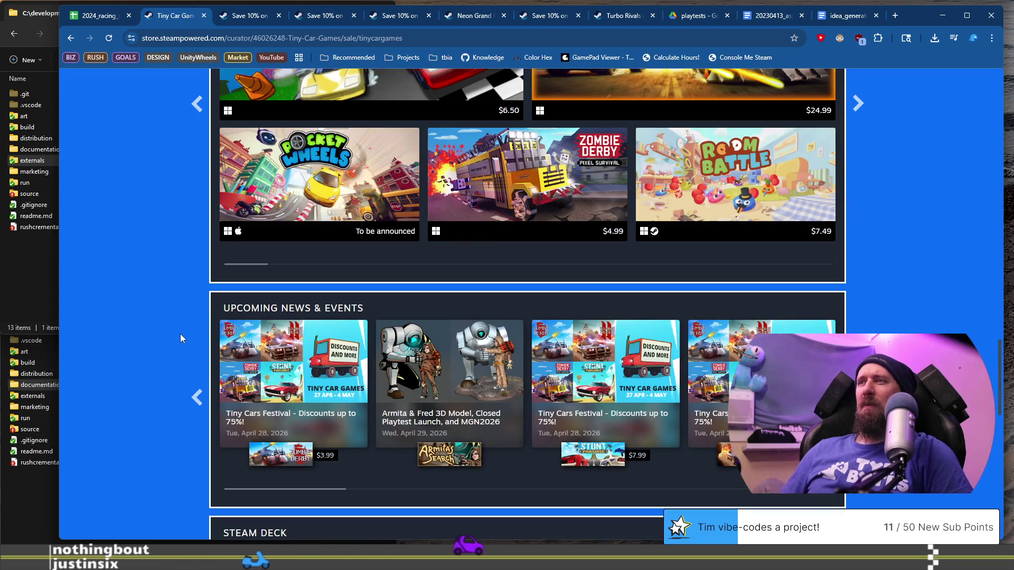
pyautogui.scroll(-6, 180, 333)
# Scroll back up, return to the Micro Overdrive: Home Tour page, then the racing games sheet.
pyautogui.scroll(2, 181, 332)
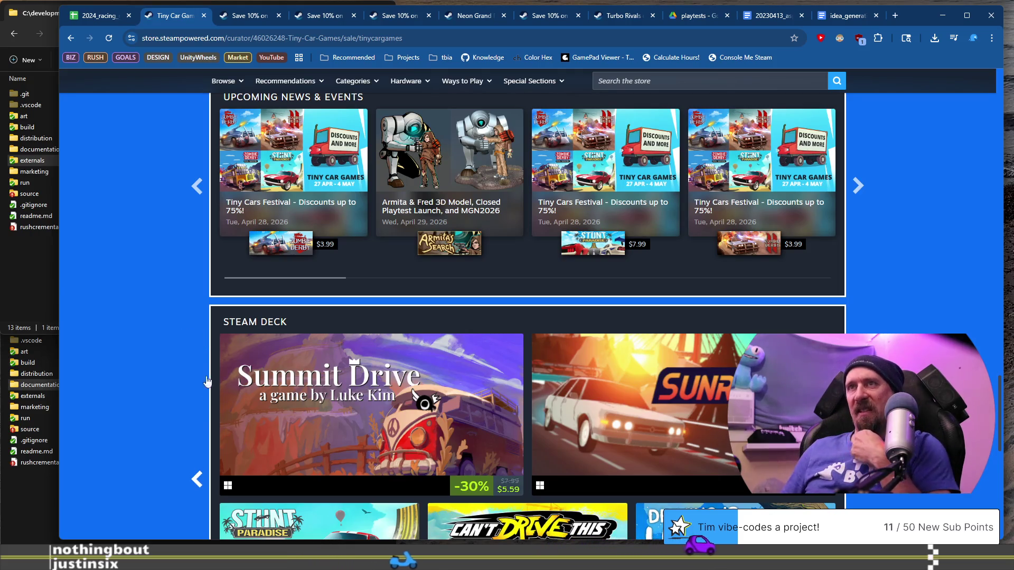
pyautogui.scroll(10, 192, 390)
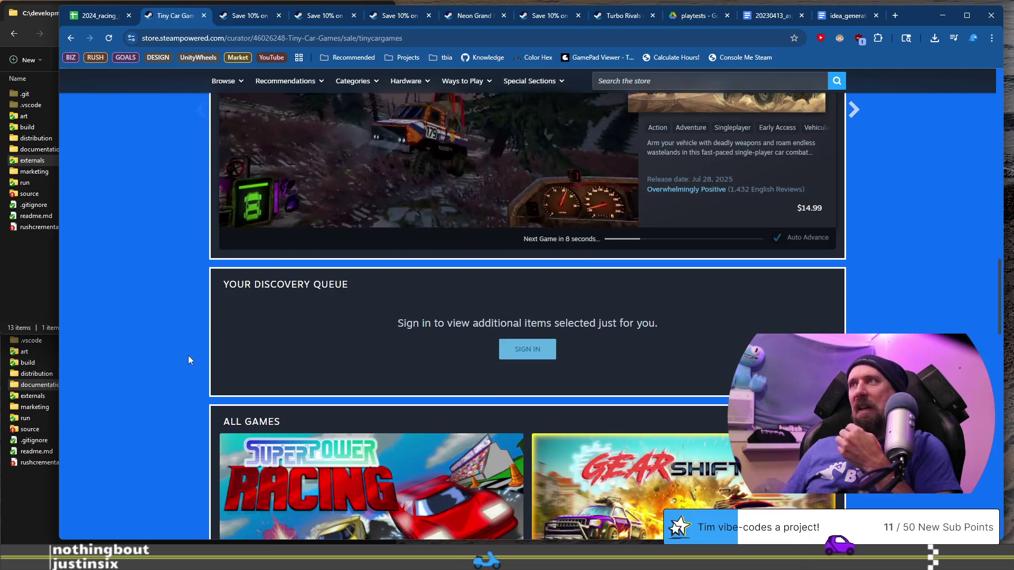
pyautogui.scroll(10, 190, 362)
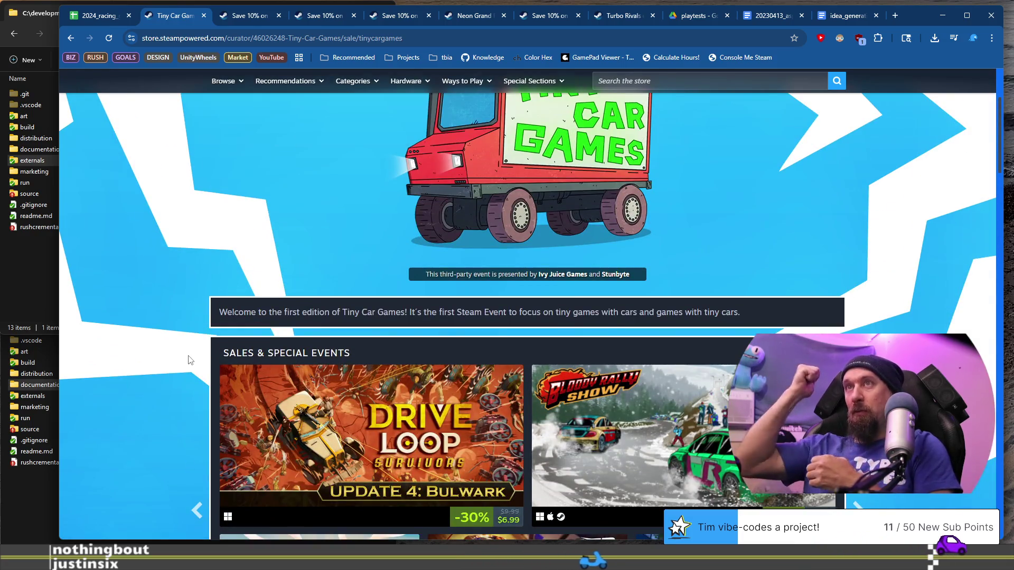
pyautogui.scroll(3, 190, 359)
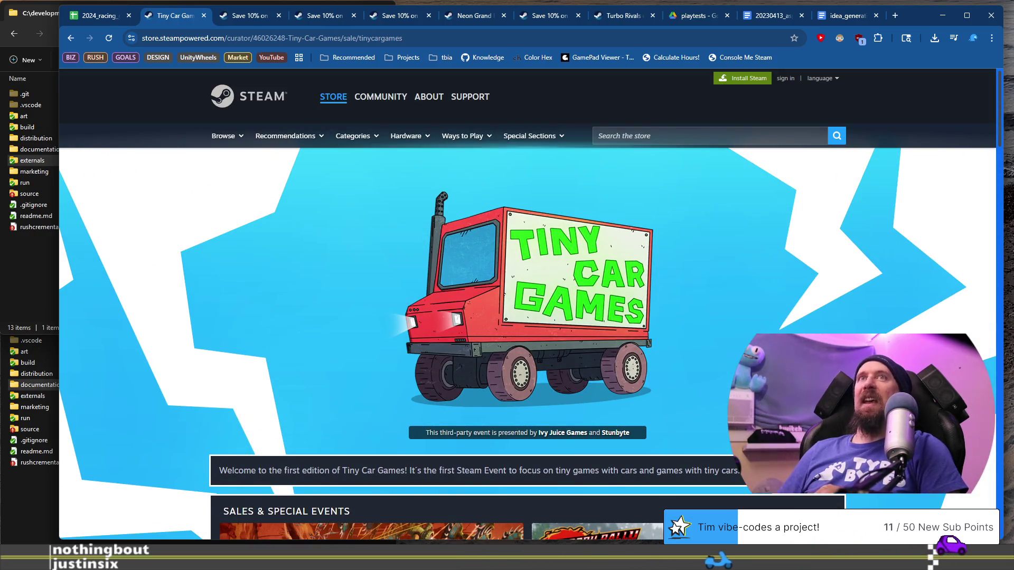
pyautogui.click(70, 38)
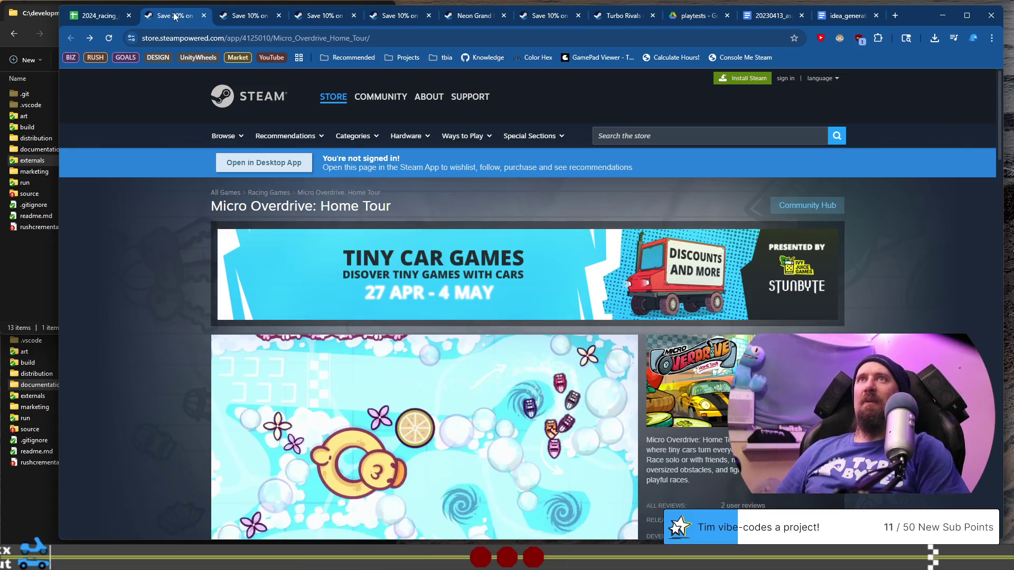
pyautogui.click(105, 18)
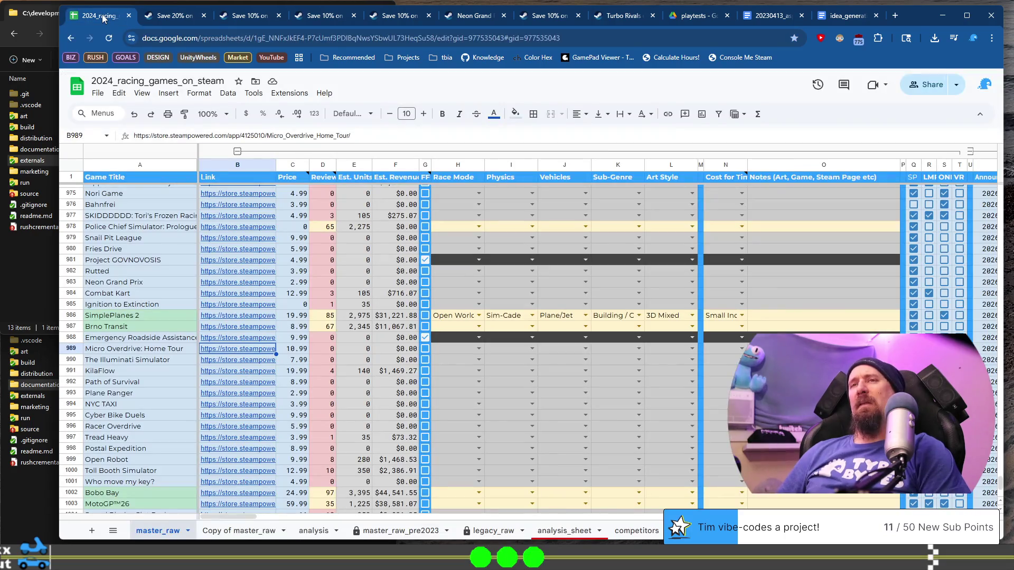
# Check the Micro Overdrive (row 989) and The Illuminati Simulator rows, previewing the latter's Steam link.
pyautogui.click(138, 352)
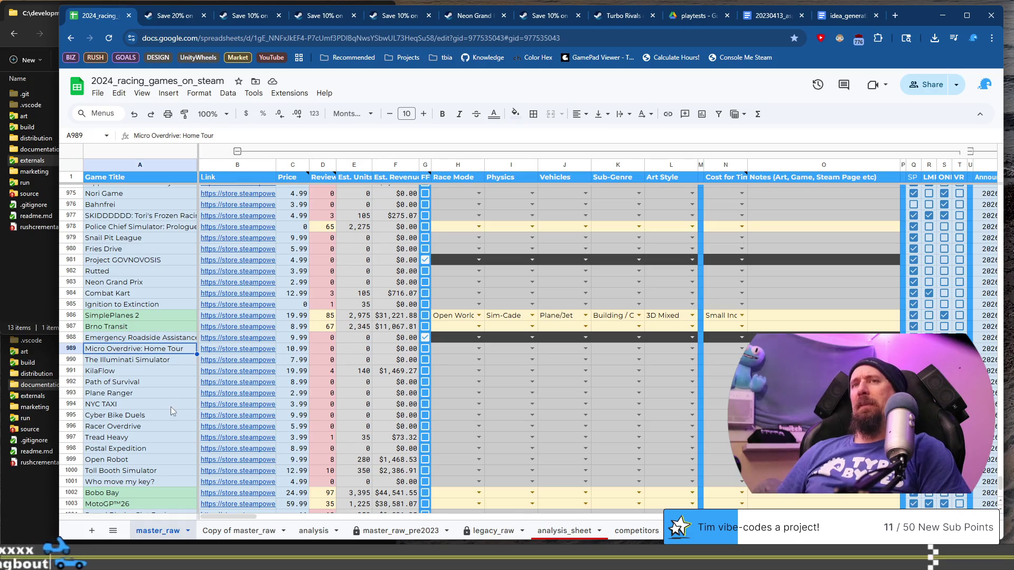
pyautogui.click(170, 361)
pyautogui.moveTo(234, 364)
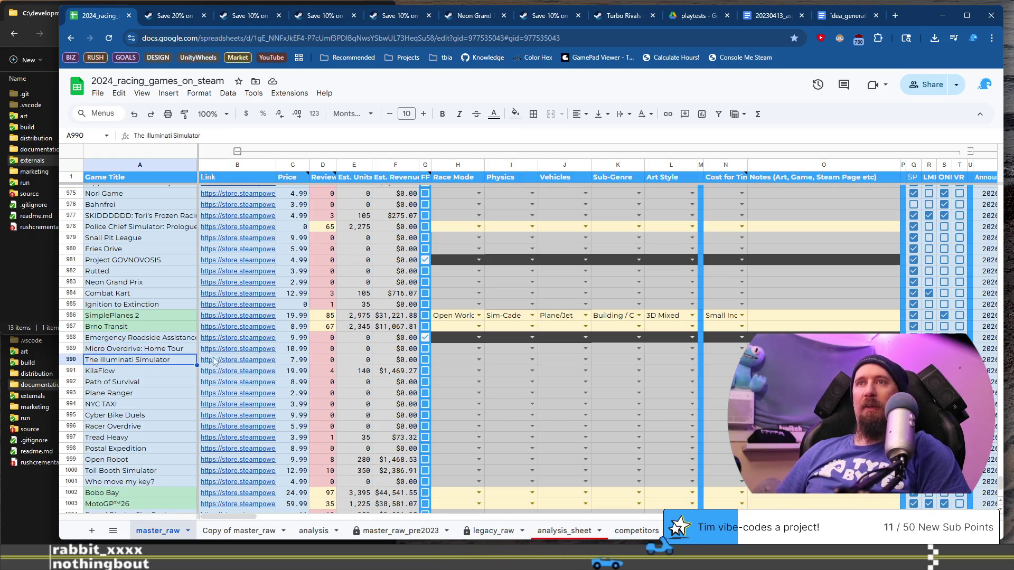
pyautogui.click(234, 361)
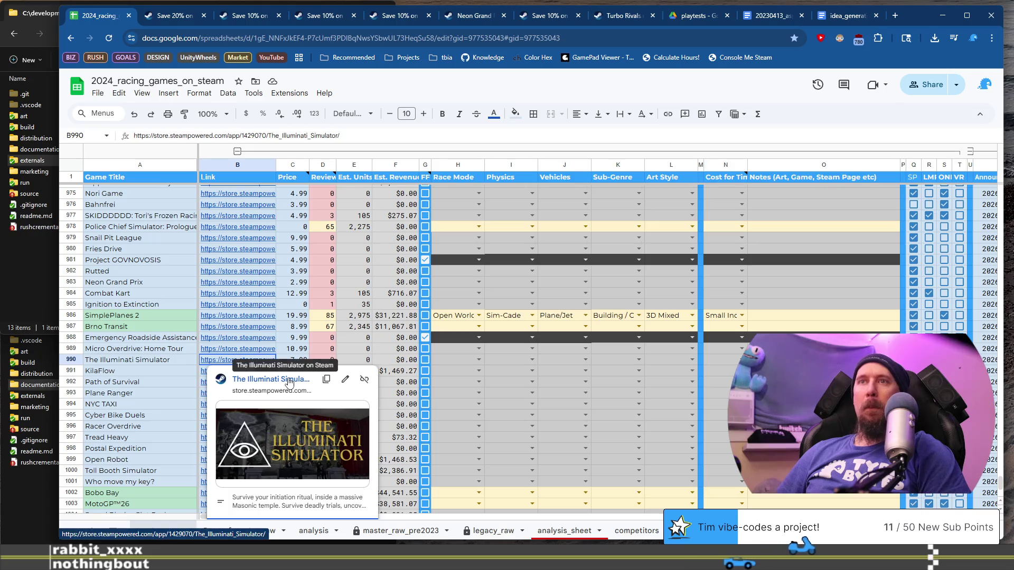
pyautogui.click(153, 349)
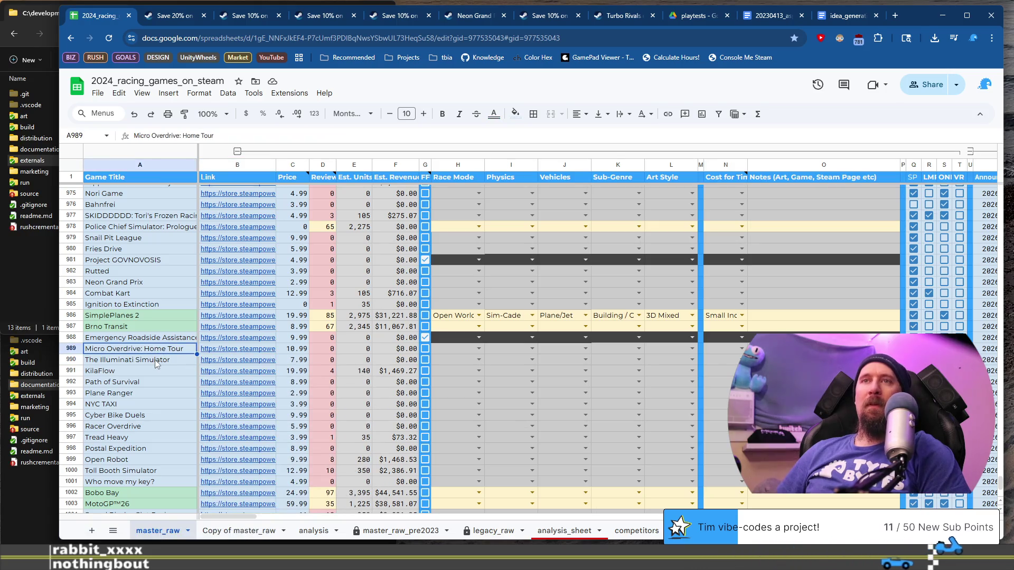
pyautogui.click(157, 361)
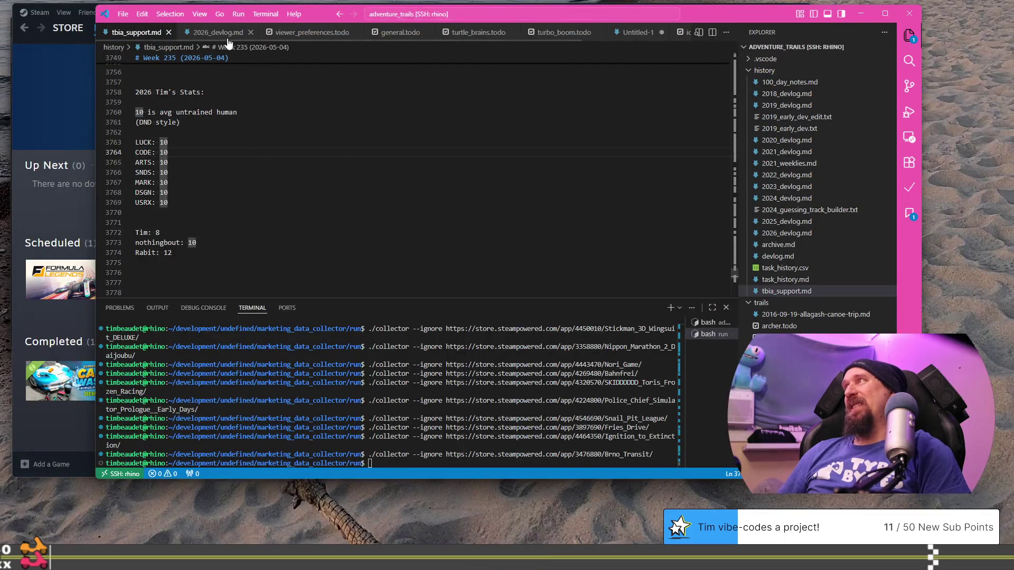
# In 2026_devlog.md, tidy the blank lines and change the lessons heading from April to May.
pyautogui.click(217, 32)
pyautogui.press('Return')
pyautogui.press('Return')
pyautogui.press('Return')
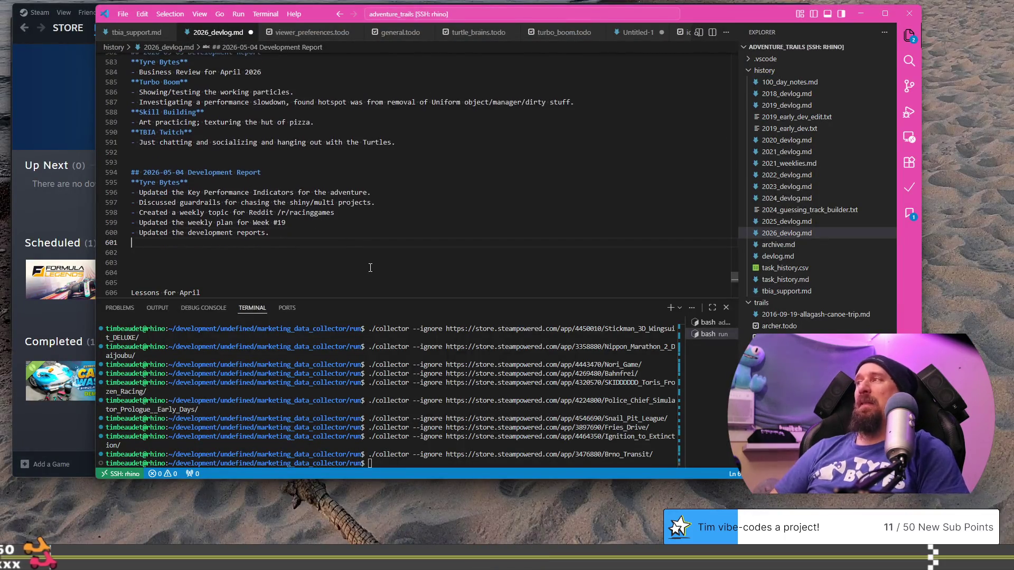
pyautogui.press('Delete')
pyautogui.press('Delete')
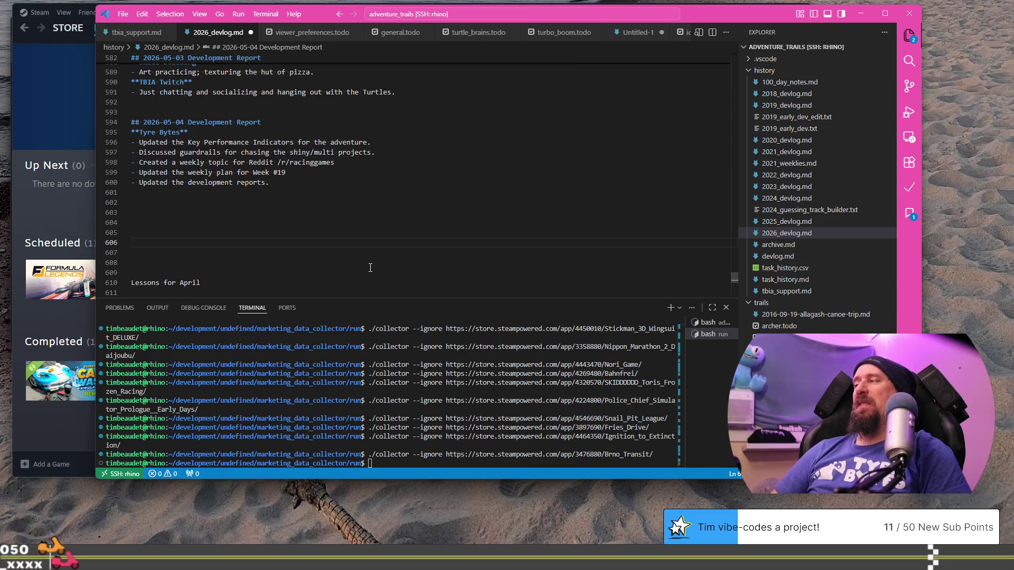
pyautogui.press('Down')
pyautogui.press('Down')
pyautogui.press('Down')
pyautogui.press('Up')
pyautogui.press('End')
pyautogui.hotkey('ctrl', 'shift', 'Left')
pyautogui.press('BackSpace')
pyautogui.write('May')
# Add the lesson 'Every Monday scan for festivals for current or upcoming games' and start an indented sub-point.
pyautogui.press('Down')
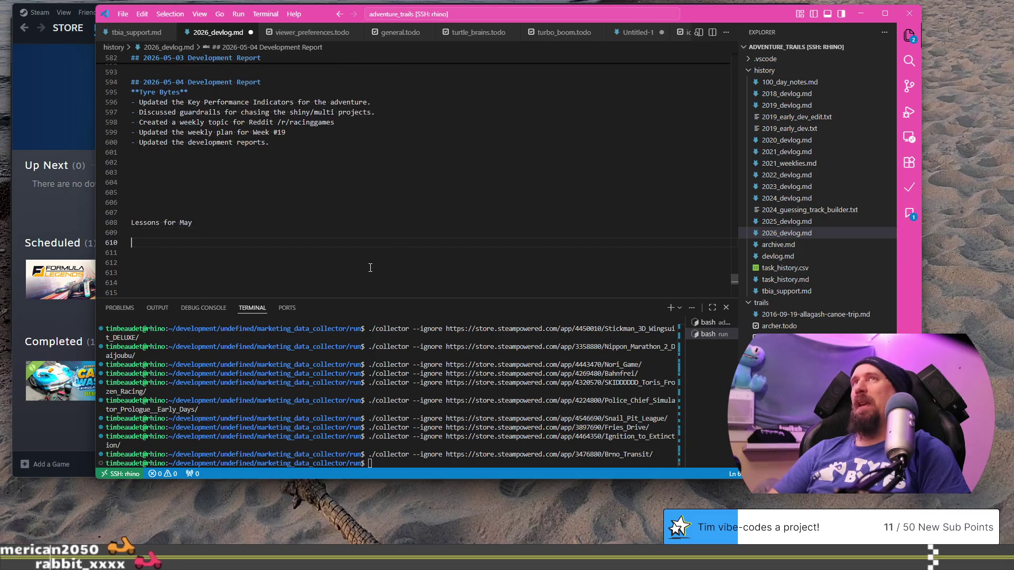
pyautogui.press('Return')
pyautogui.write('Every ')
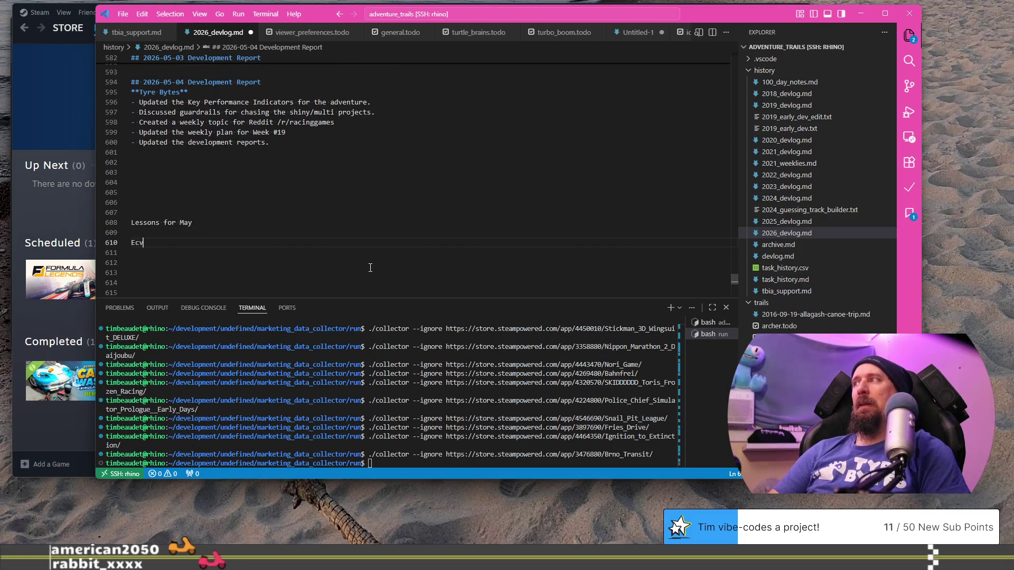
pyautogui.write('Mondy scan')
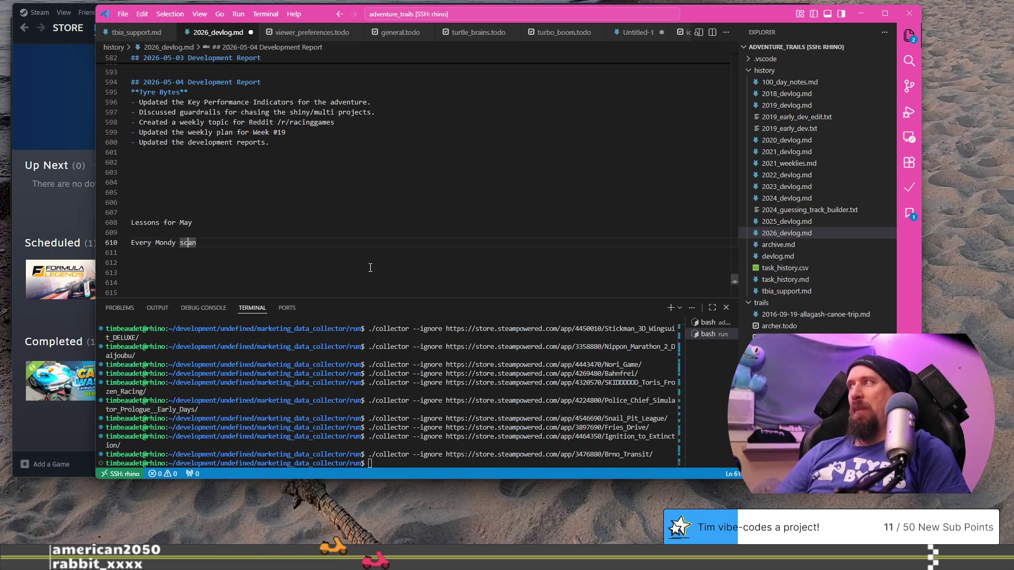
pyautogui.press('Left')
pyautogui.press('Left')
pyautogui.press('Left')
pyautogui.write('a')
pyautogui.press('End')
pyautogui.write('thro')
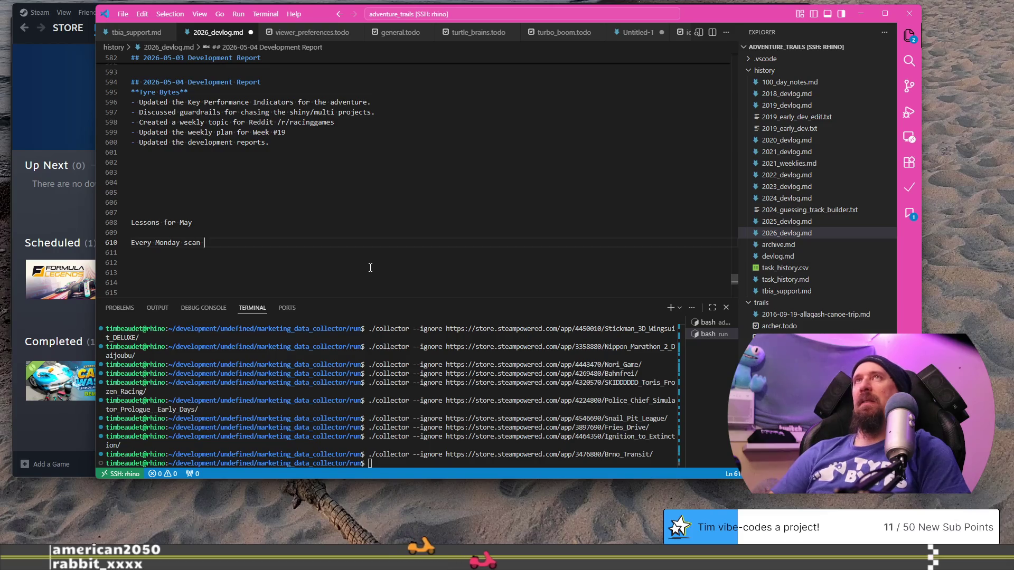
pyautogui.write('ugh the f')
pyautogui.write('estivals')
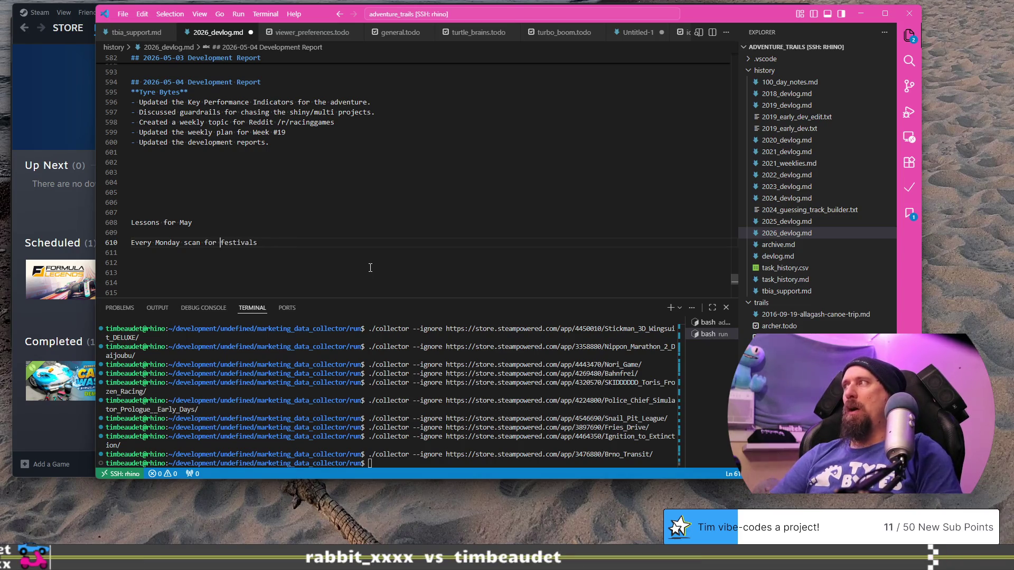
pyautogui.write('tential')
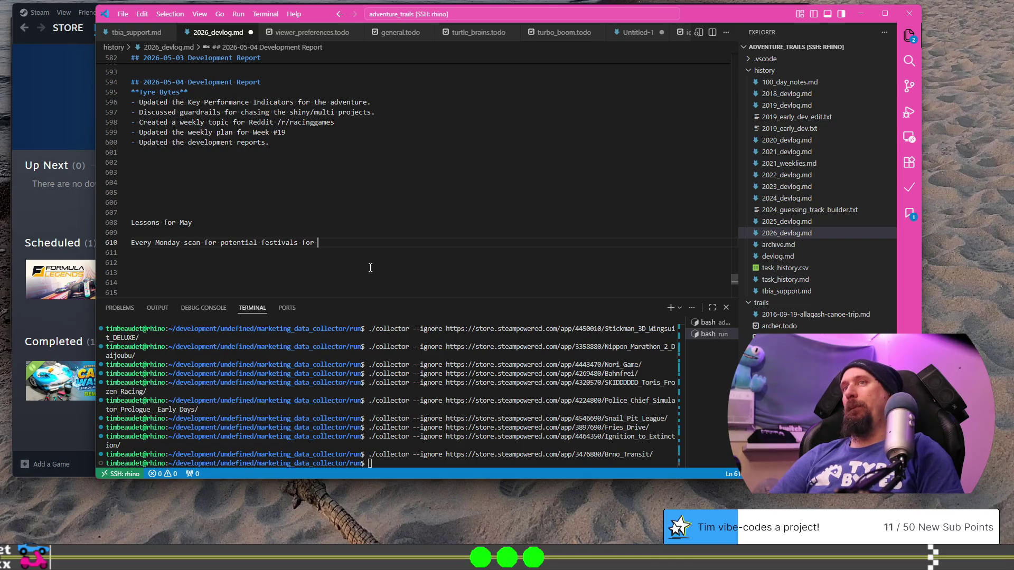
pyautogui.write(' rre')
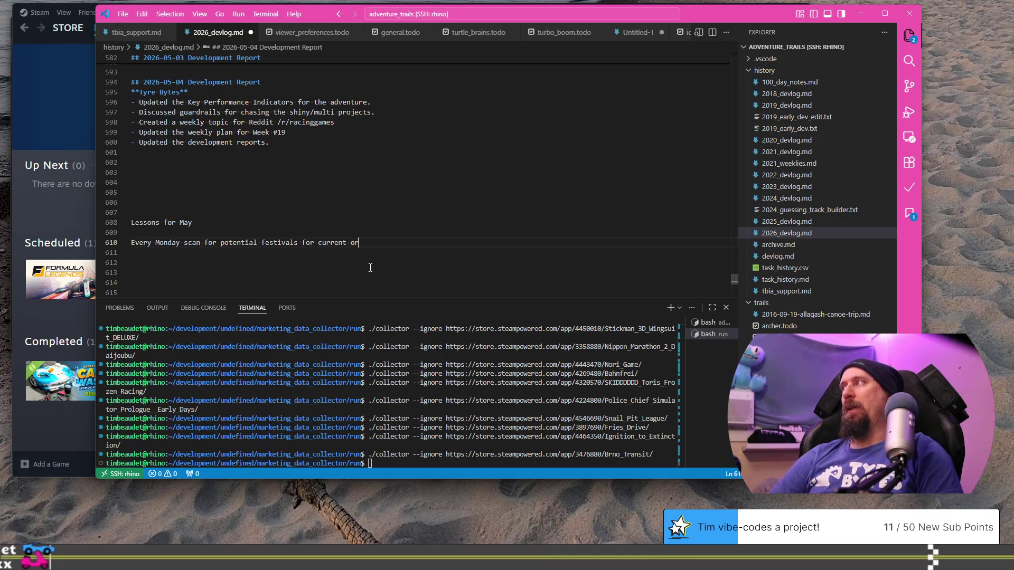
pyautogui.write('upcoming games')
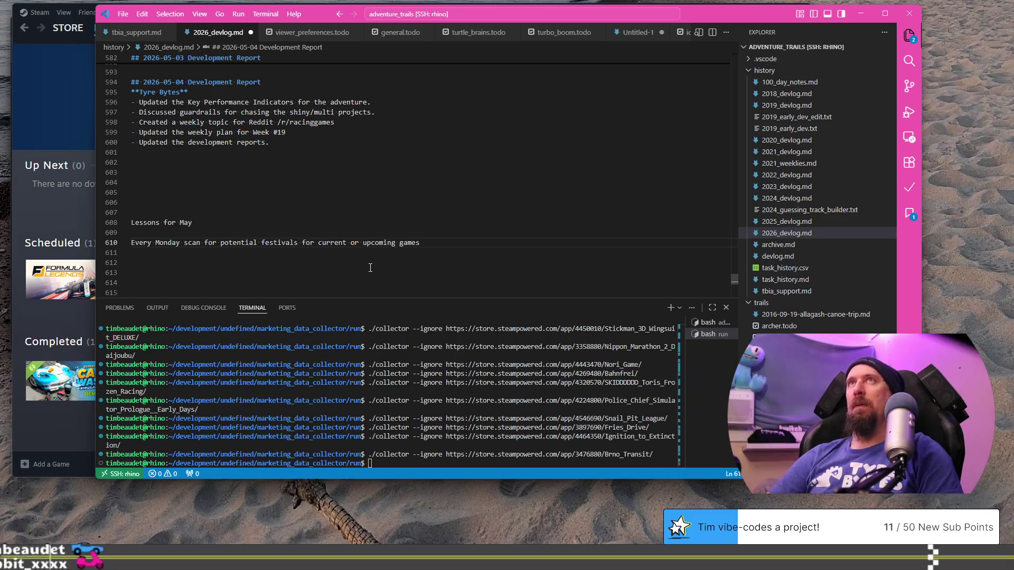
pyautogui.write('.')
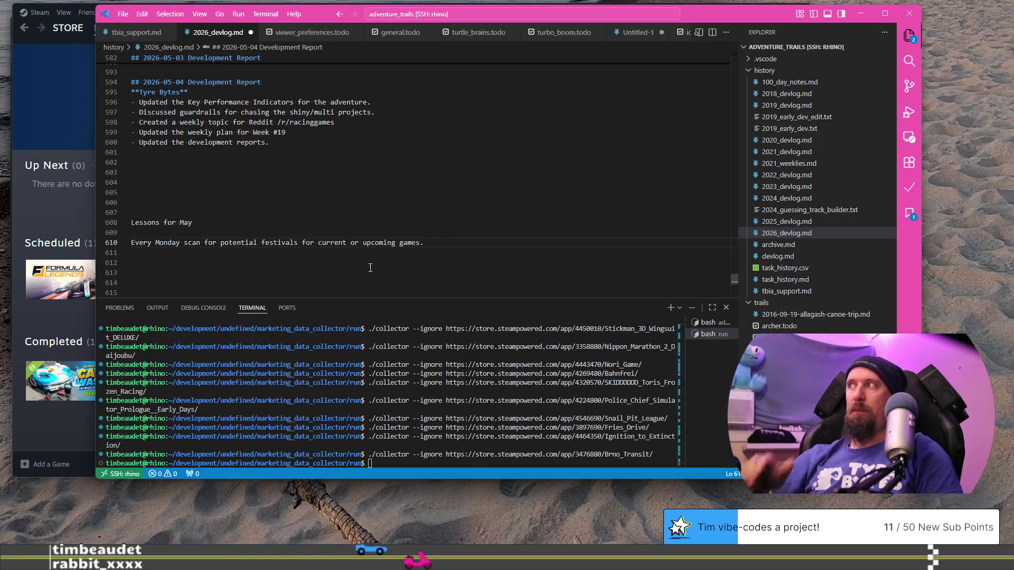
pyautogui.press('Return')
pyautogui.press('Tab')
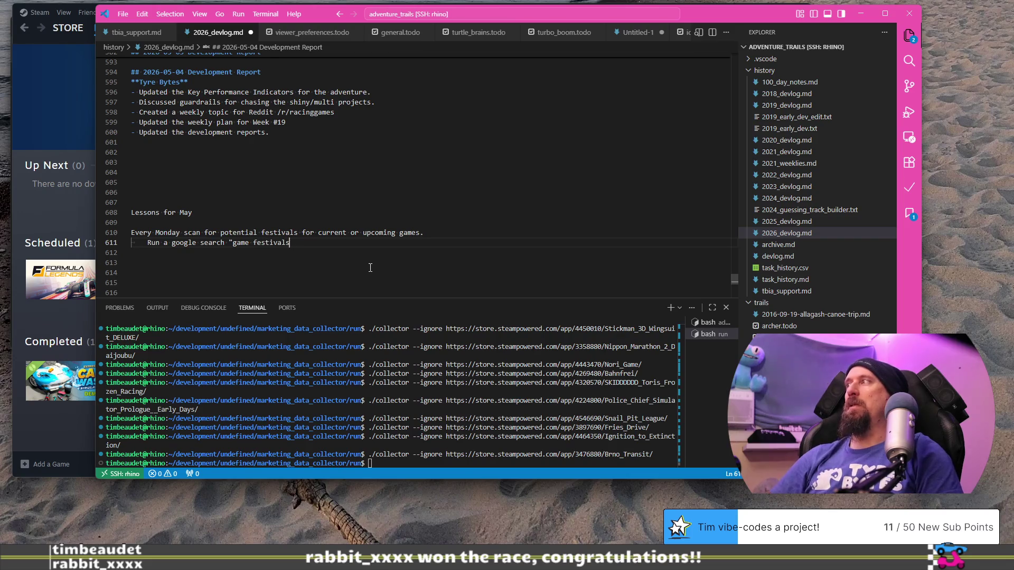
# Complete the sub-point with "racing game festivals" or "driving game festivals", fixing the 'drivc' typo.
pyautogui.write('racing ')
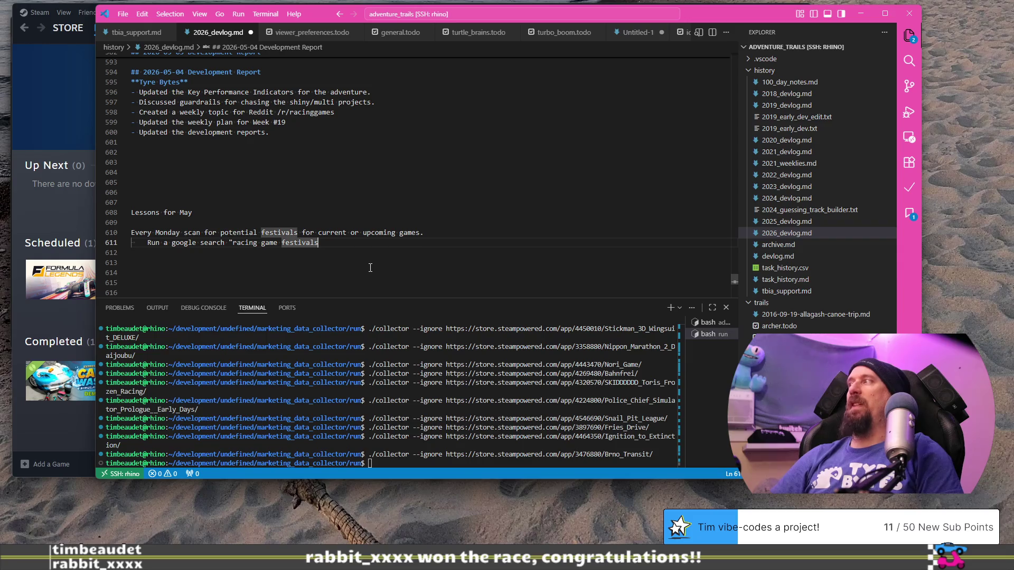
pyautogui.write('" or "drivc')
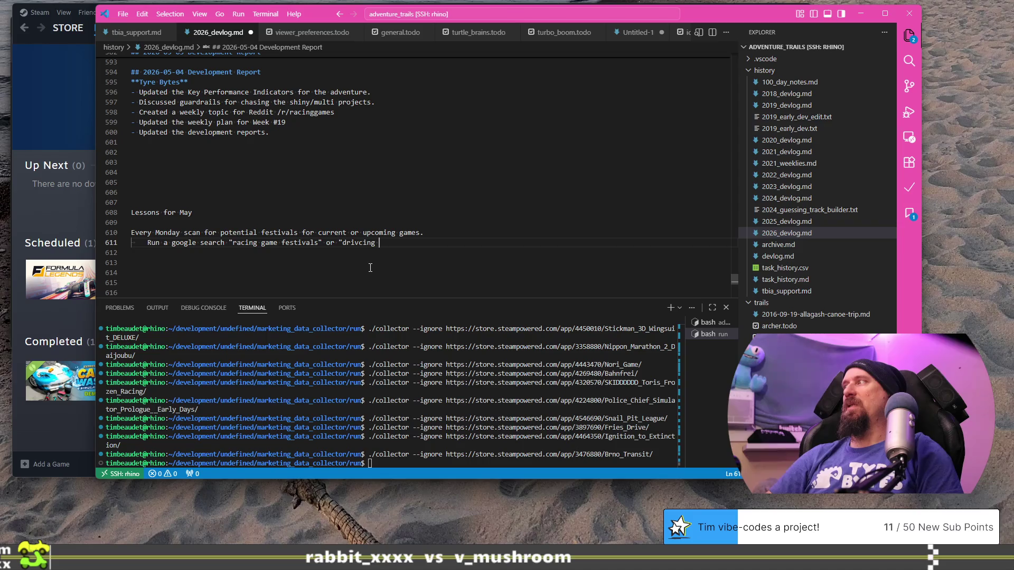
pyautogui.press('BackSpace')
pyautogui.write('ing')
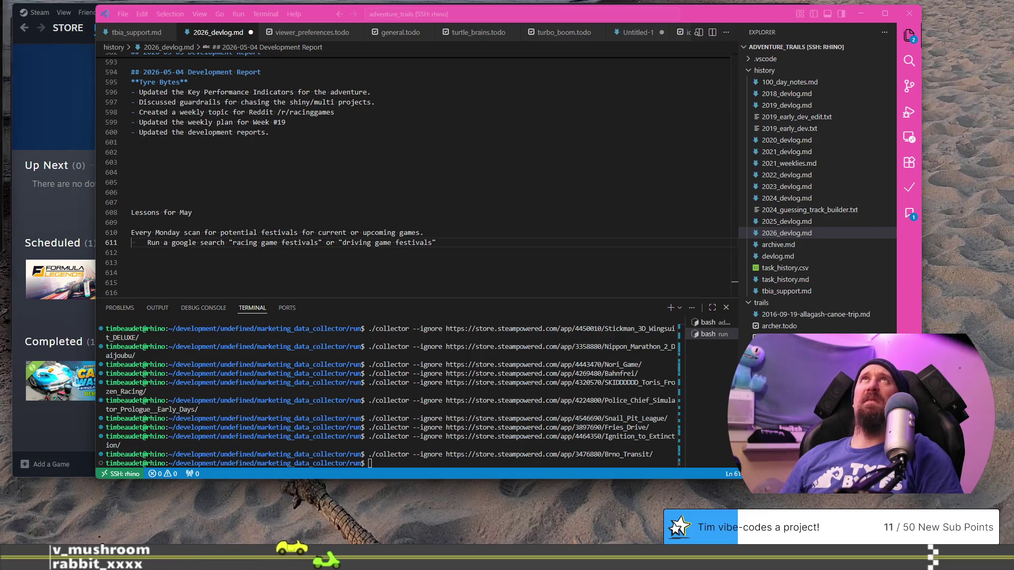
pyautogui.hotkey('alt', 'Tab')
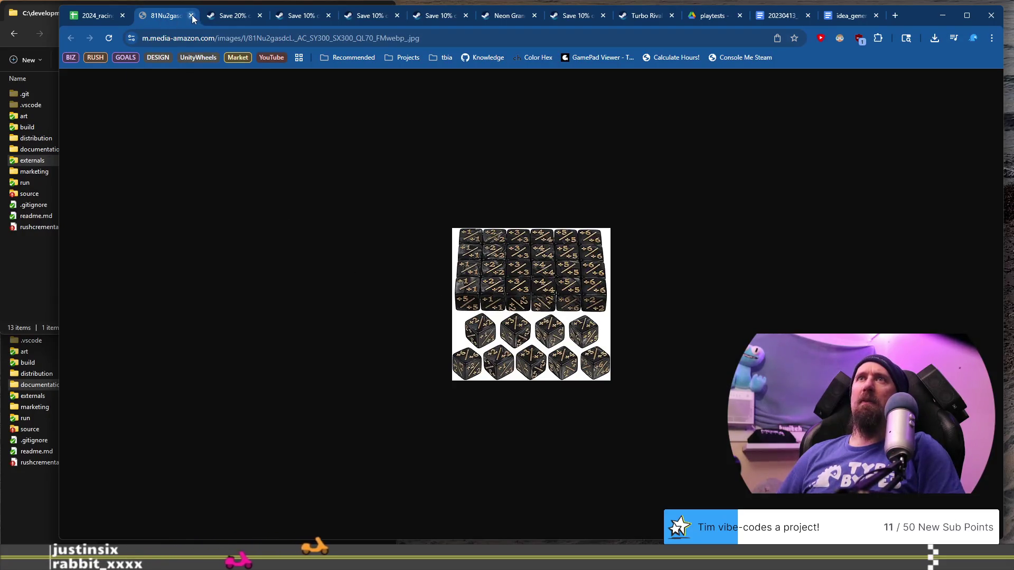
# Close the stray Amazon dice image tab and return to the racing games spreadsheet.
pyautogui.middleClick(161, 20)
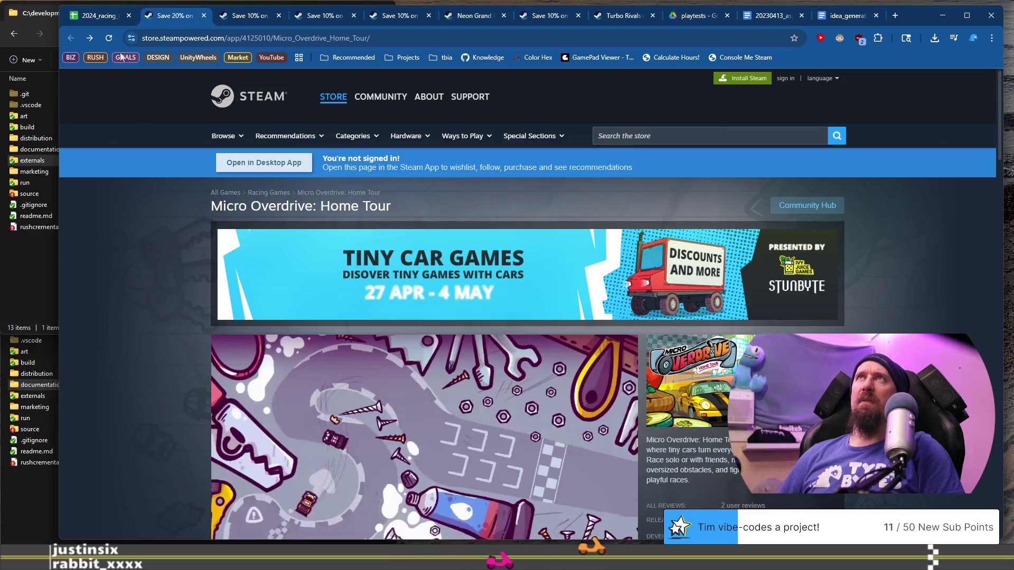
pyautogui.click(96, 20)
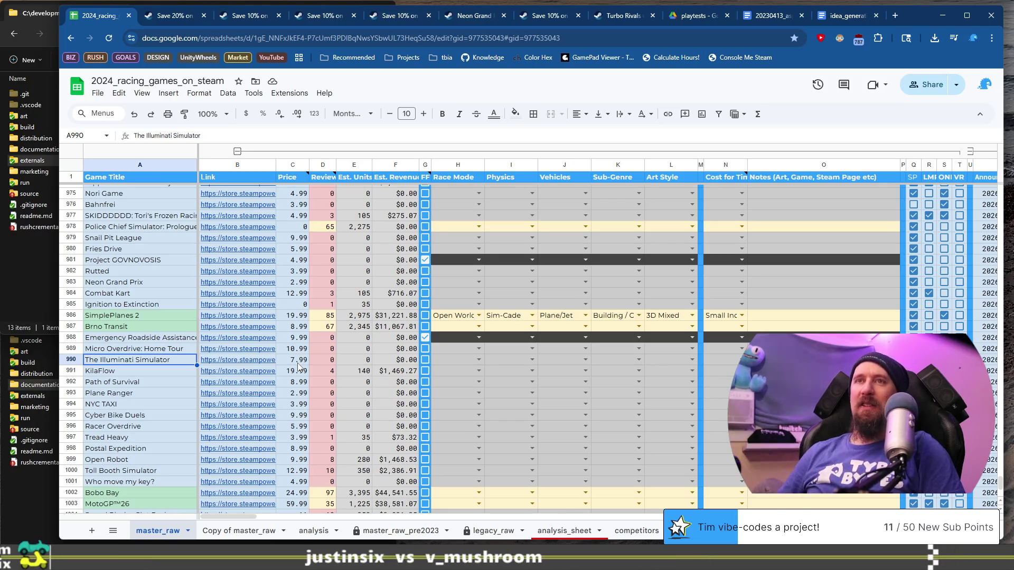
pyautogui.hotkey('alt', 'Tab')
pyautogui.click(468, 250)
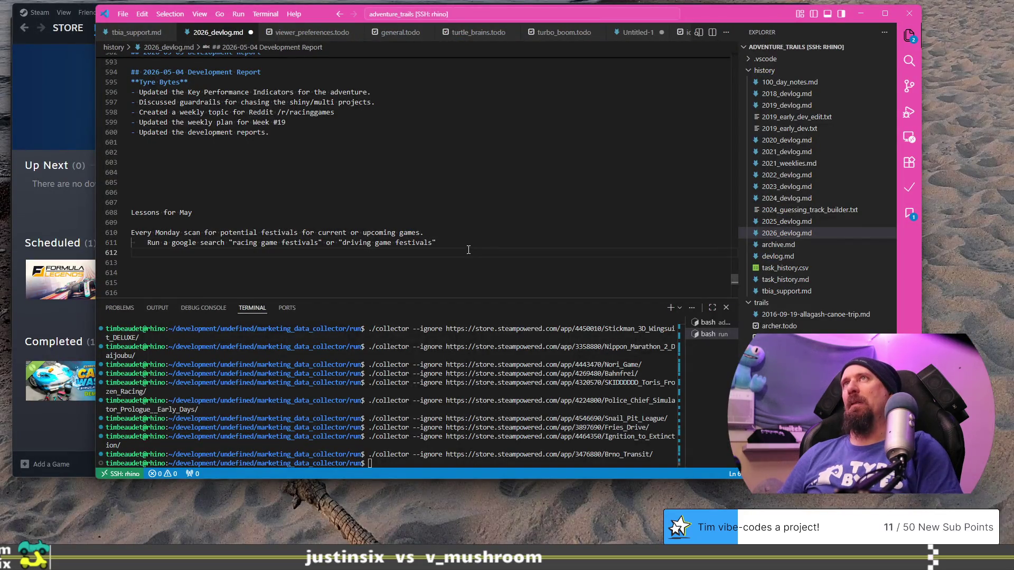
pyautogui.hotkey('ctrl', '`')
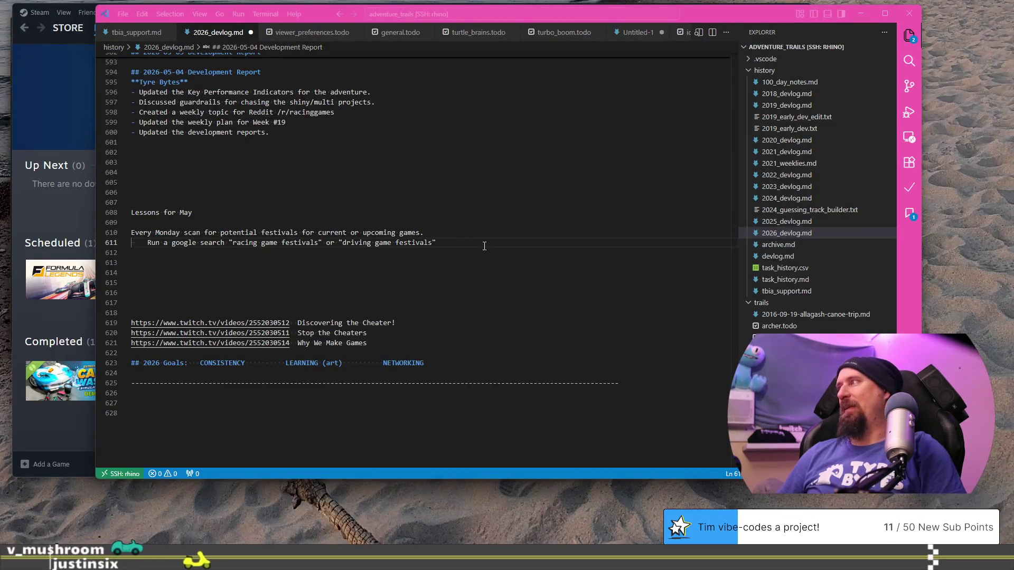
pyautogui.click(475, 243)
pyautogui.press('Return')
pyautogui.write('https://howtomarketagame.com/festivals/')
pyautogui.press('Return')
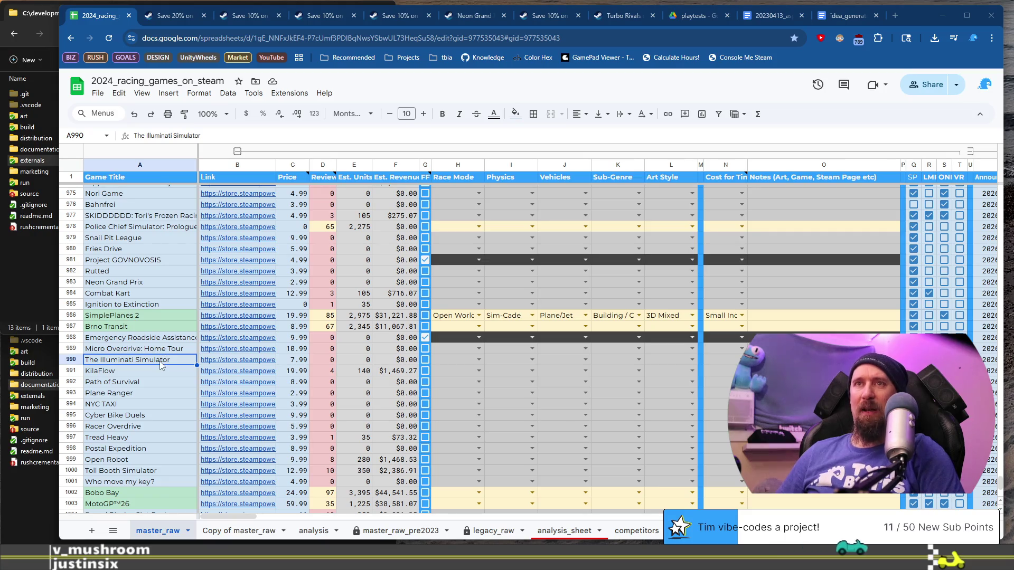
# Open The Illuminati Simulator's Steam page from cell B990 and browse its screenshots.
pyautogui.click(208, 364)
pyautogui.click(266, 385)
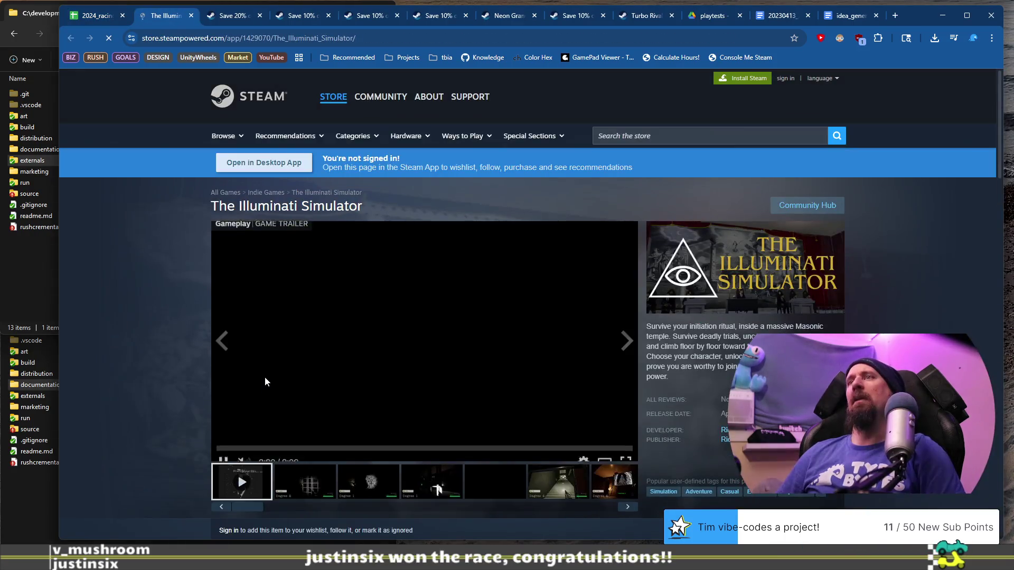
pyautogui.scroll(-4, 306, 354)
pyautogui.scroll(3, 315, 368)
pyautogui.click(305, 429)
pyautogui.click(368, 429)
pyautogui.click(431, 429)
pyautogui.click(494, 428)
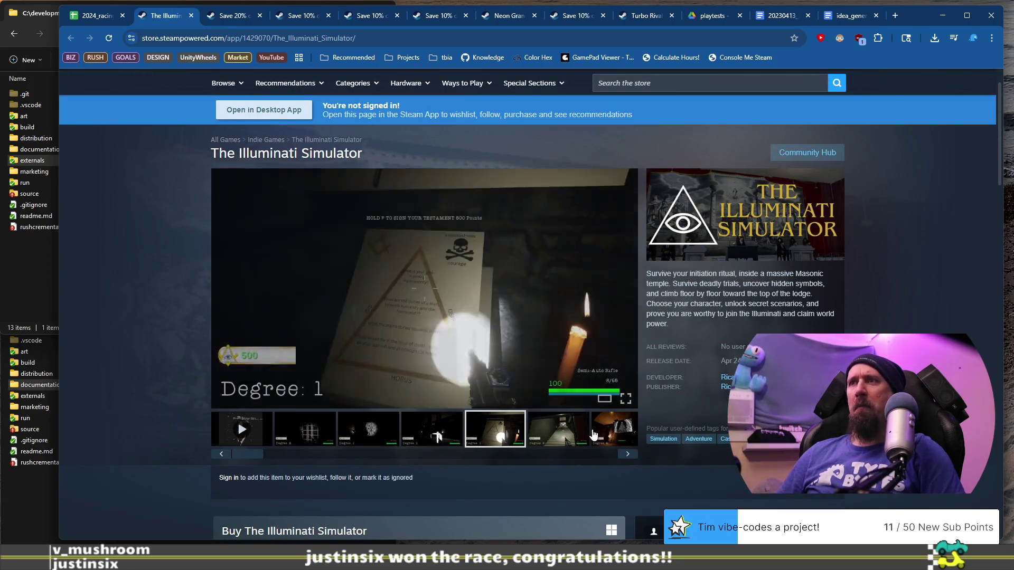
pyautogui.click(592, 434)
# Rerun the collector ignore command in the VS Code terminal with the game's store URL.
pyautogui.click(356, 37)
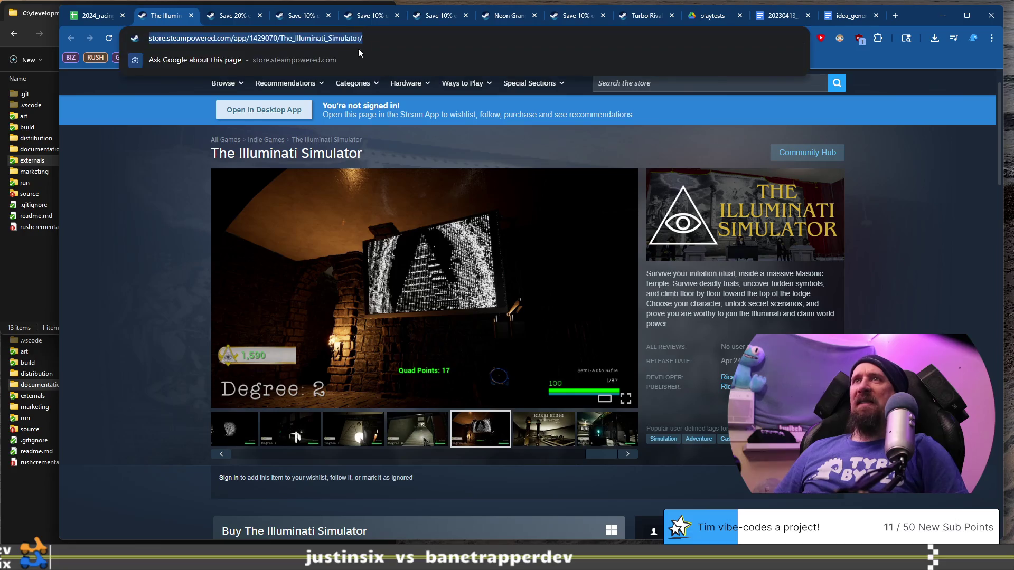
pyautogui.hotkey('alt', 'Tab')
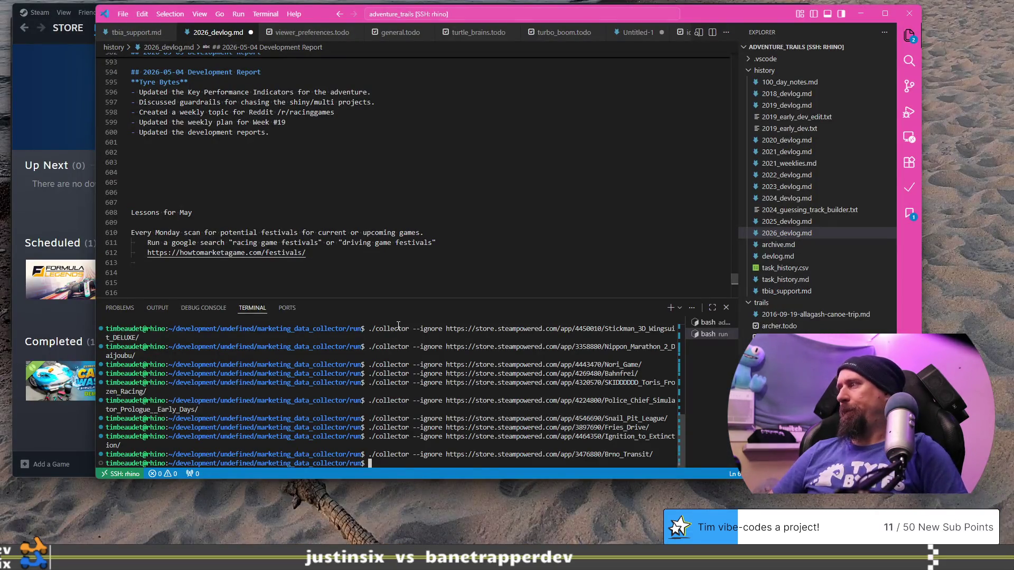
pyautogui.press('Up')
pyautogui.hotkey('ctrl', 'w')
pyautogui.write('https://store.steampowered.com/app/1429070/The_Illuminati_Simulator/')
pyautogui.press('Return')
pyautogui.hotkey('alt', 'Tab')
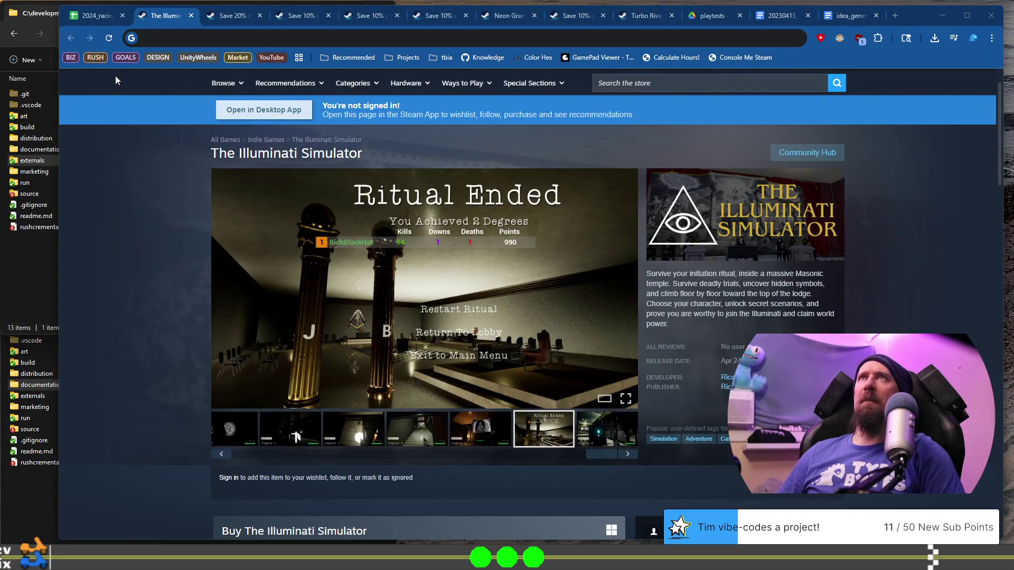
pyautogui.click(104, 20)
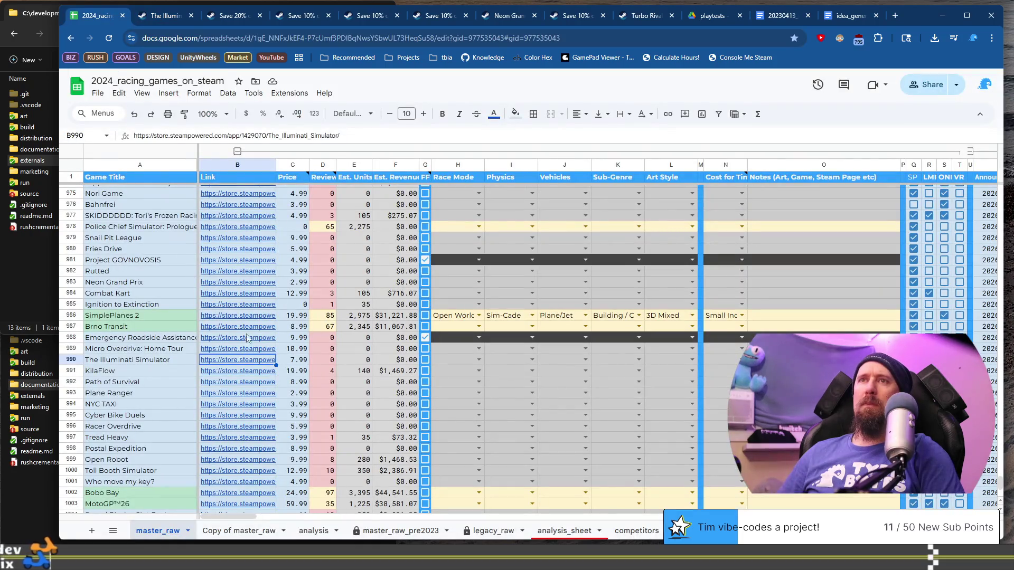
# Close The Illuminati Simulator's store tab and skim the Micro Overdrive: Home Tour store page.
pyautogui.click(176, 18)
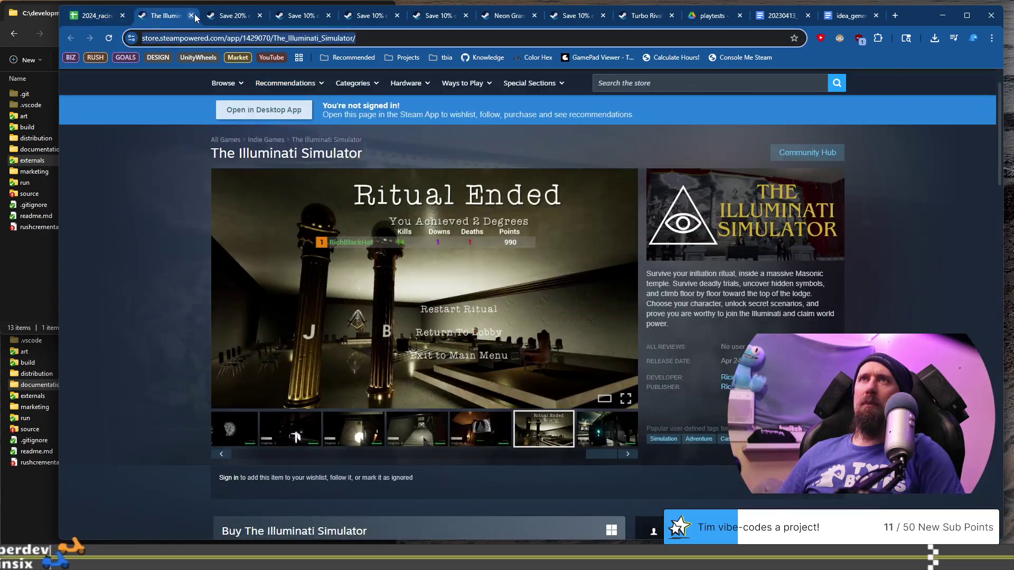
pyautogui.click(192, 16)
pyautogui.click(186, 20)
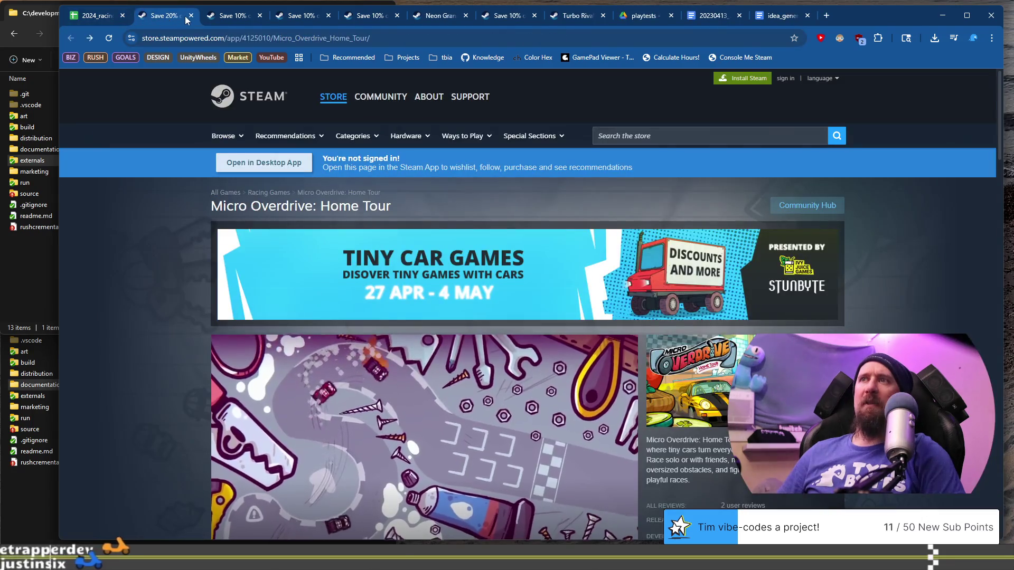
pyautogui.scroll(-6, 166, 277)
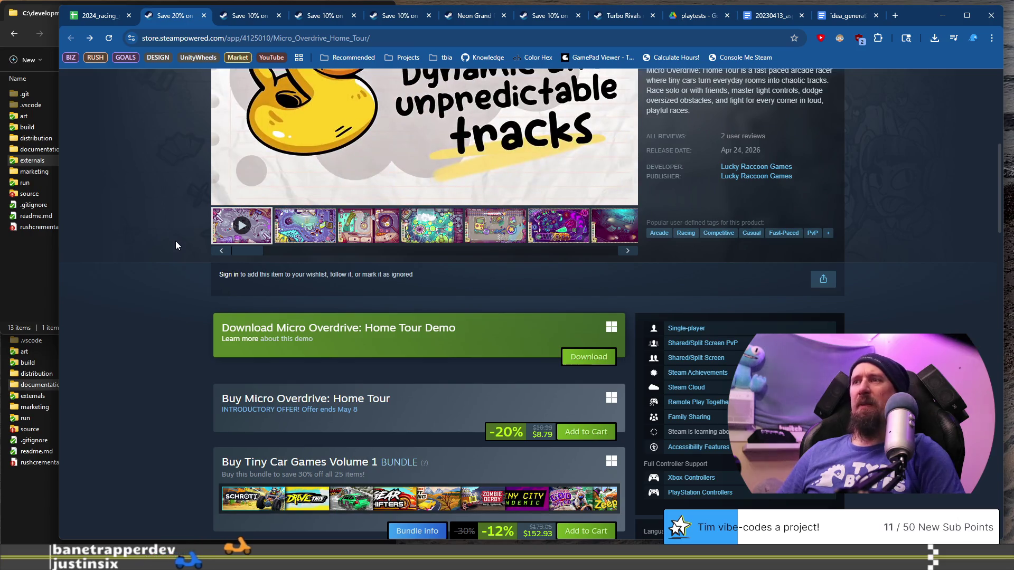
pyautogui.scroll(5, 175, 240)
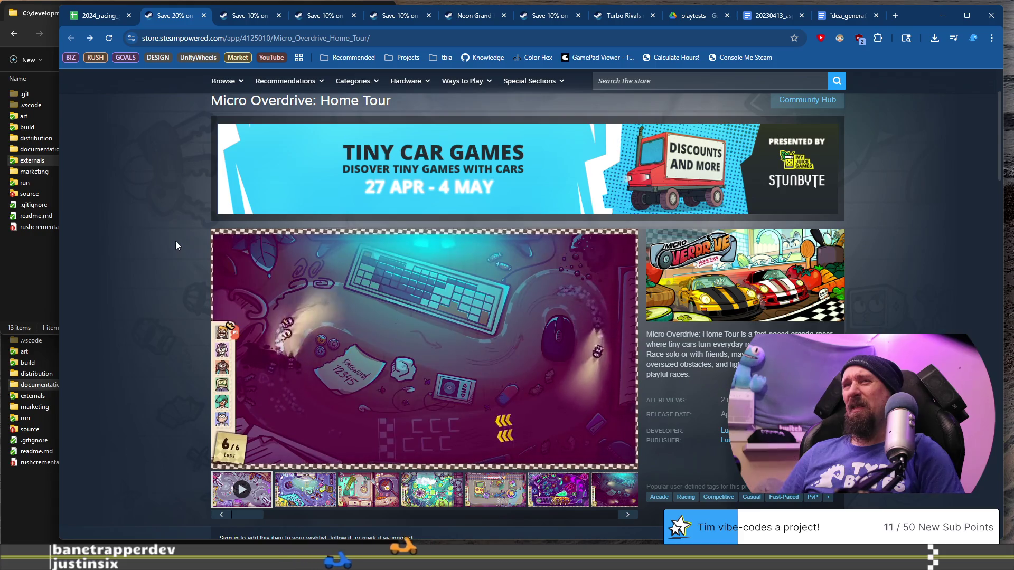
pyautogui.click(96, 15)
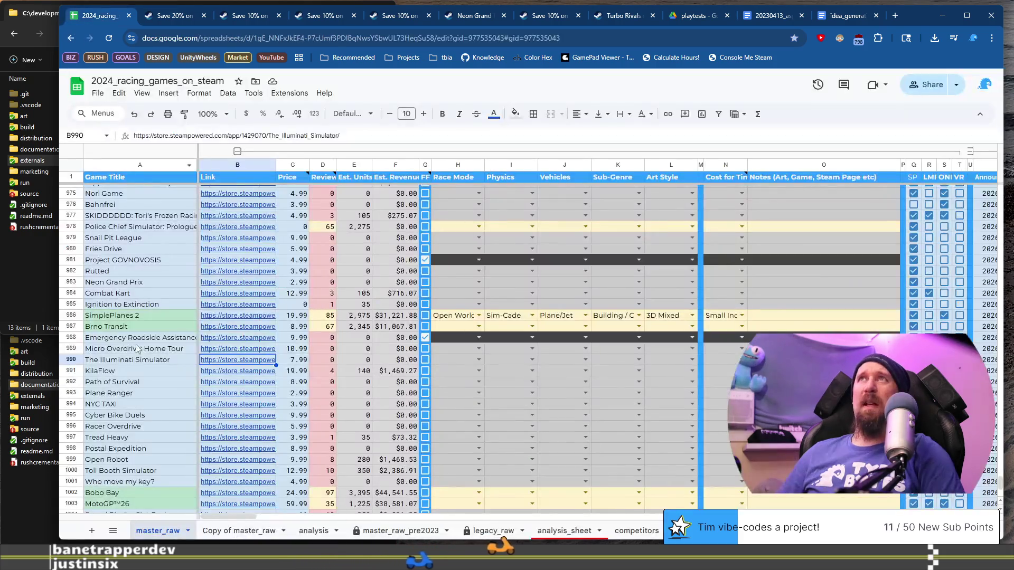
# Go to the KilaFlow row (A991) and open its Steam page from the B991 link preview.
pyautogui.scroll(-2, 115, 386)
pyautogui.click(127, 266)
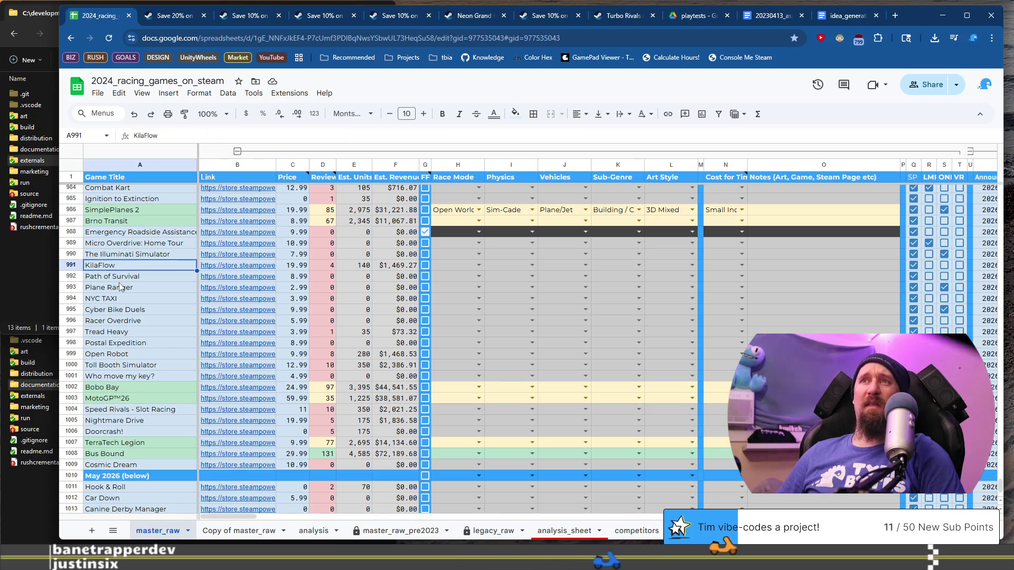
pyautogui.click(221, 268)
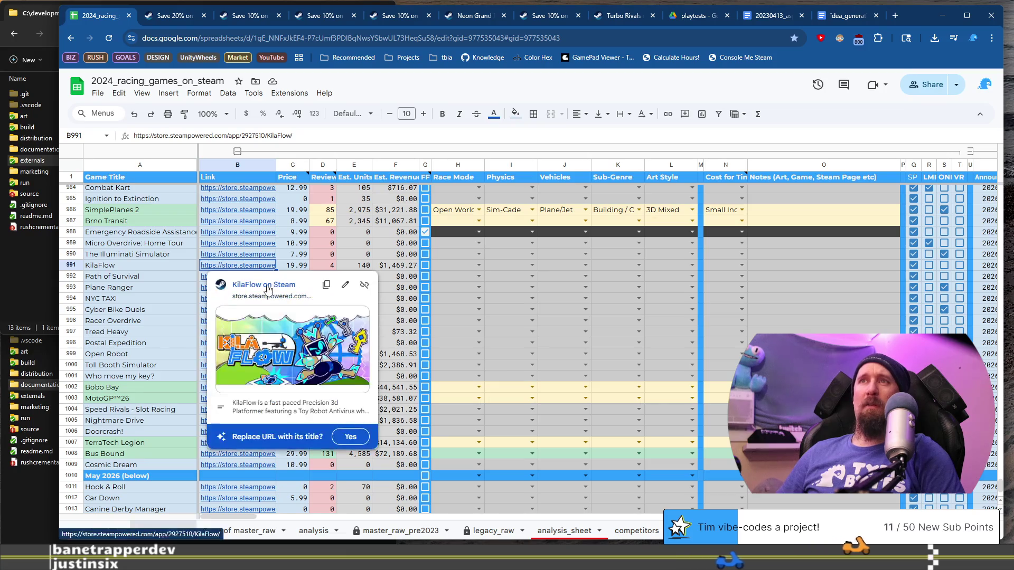
pyautogui.click(267, 286)
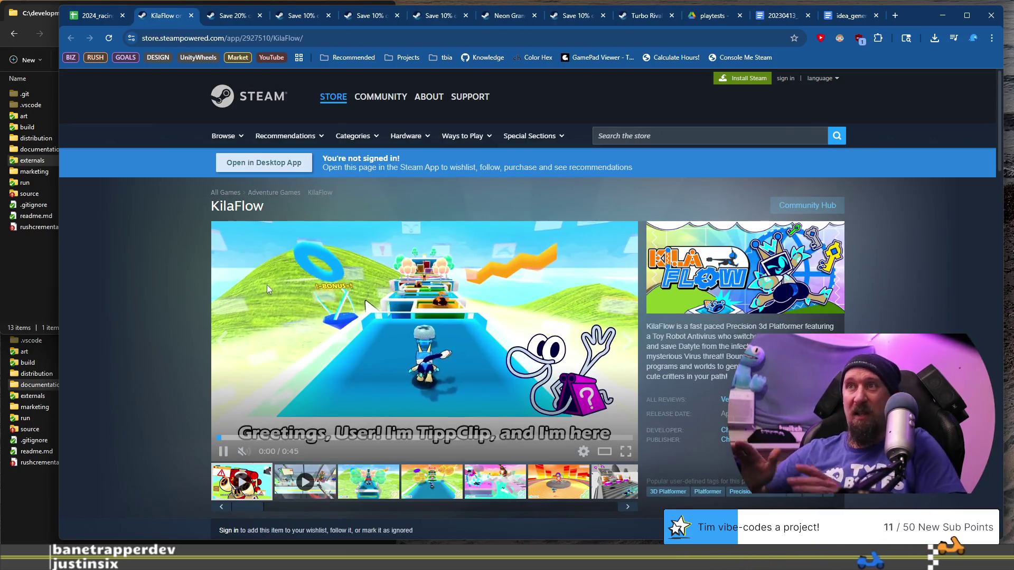